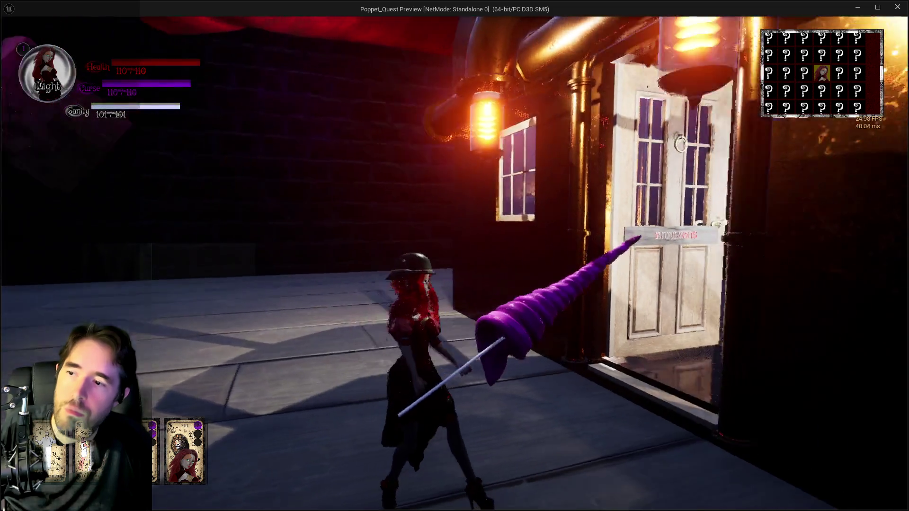
Walk the doll around the room, pause the Poppet Quest preview with Escape, then resume.
{"action": "key", "text": "s"}
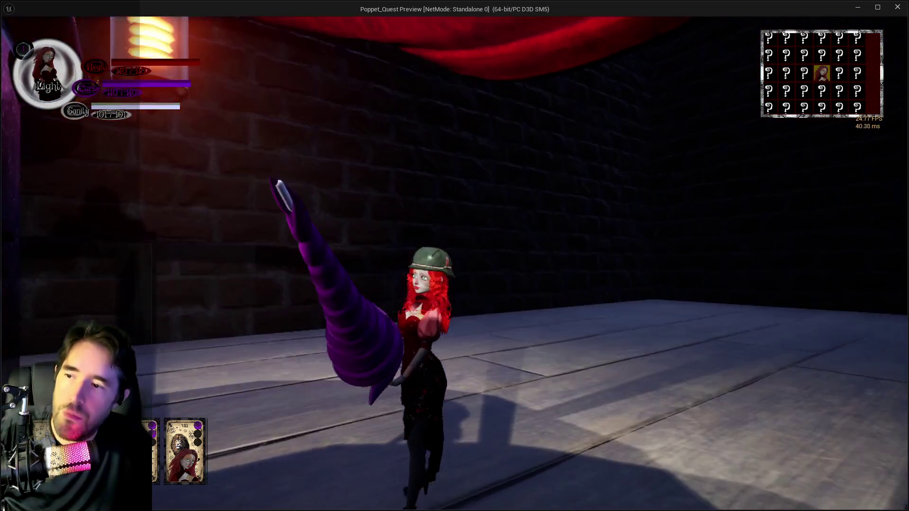
{"action": "key", "text": "s"}
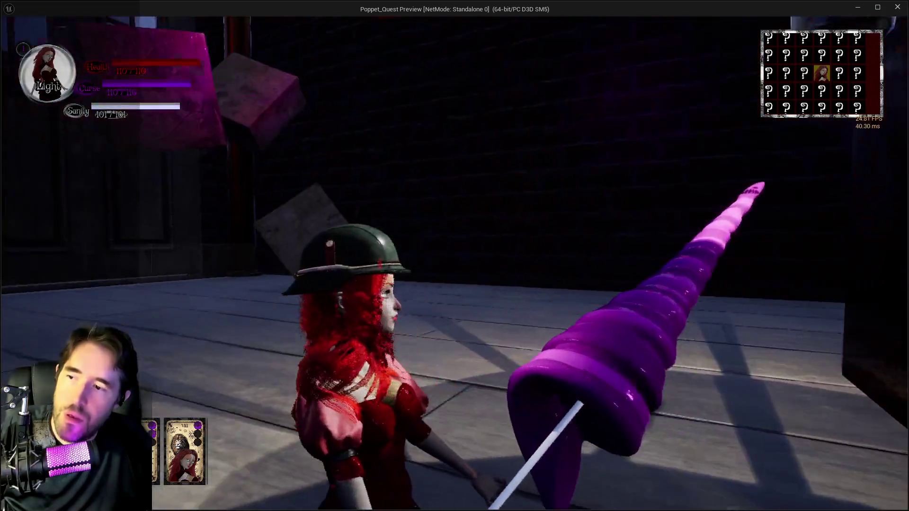
{"action": "key", "text": "w"}
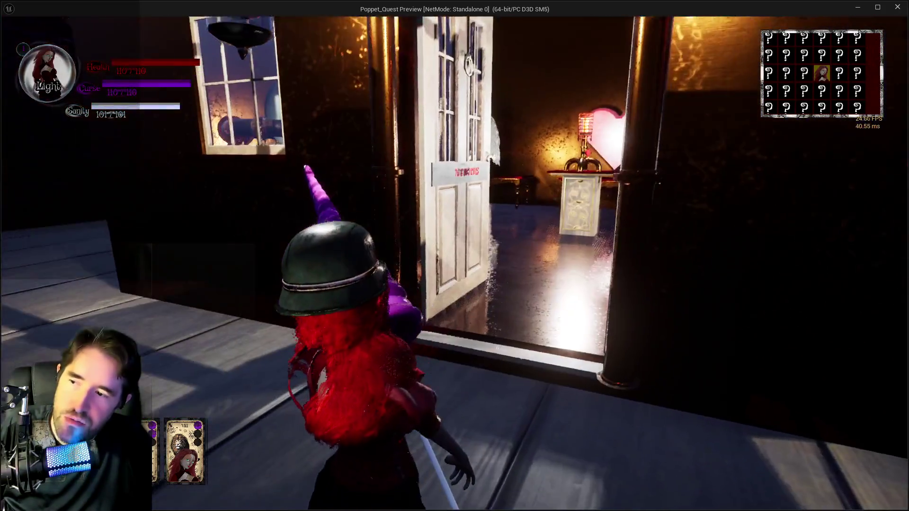
{"action": "key", "text": "Escape"}
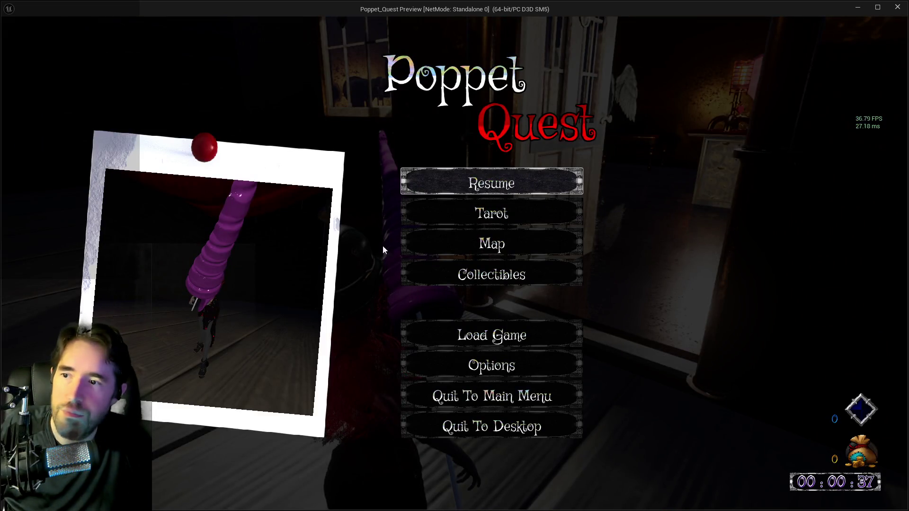
{"action": "left_click", "coordinate": [463, 185]}
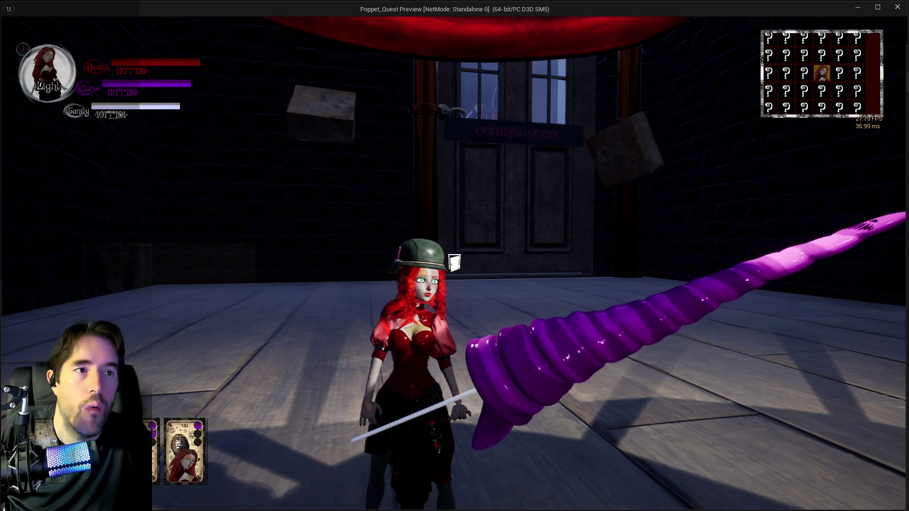
Walk the doll around the room wielding her purple spiral lance.
{"action": "key", "text": "ctrl+shift+h"}
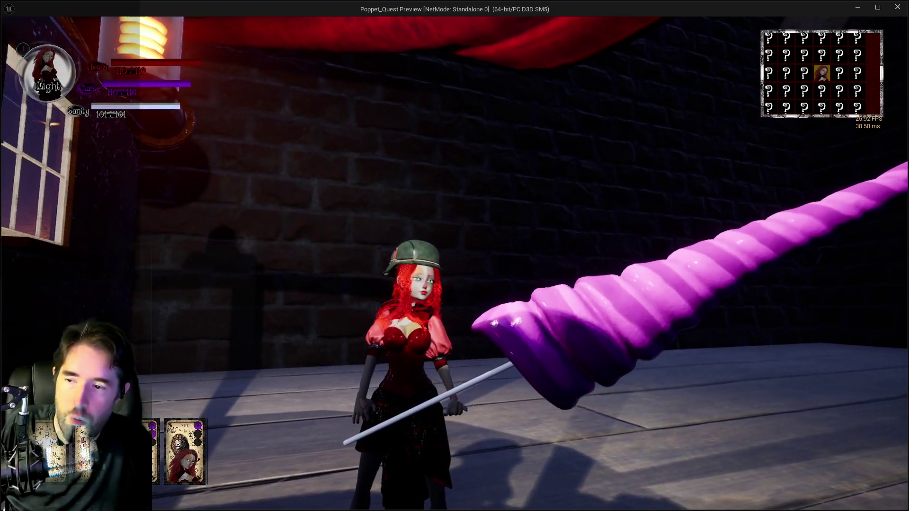
Move the doll out onto the wooden walkway beside the lit house's open door.
{"action": "key", "text": "w"}
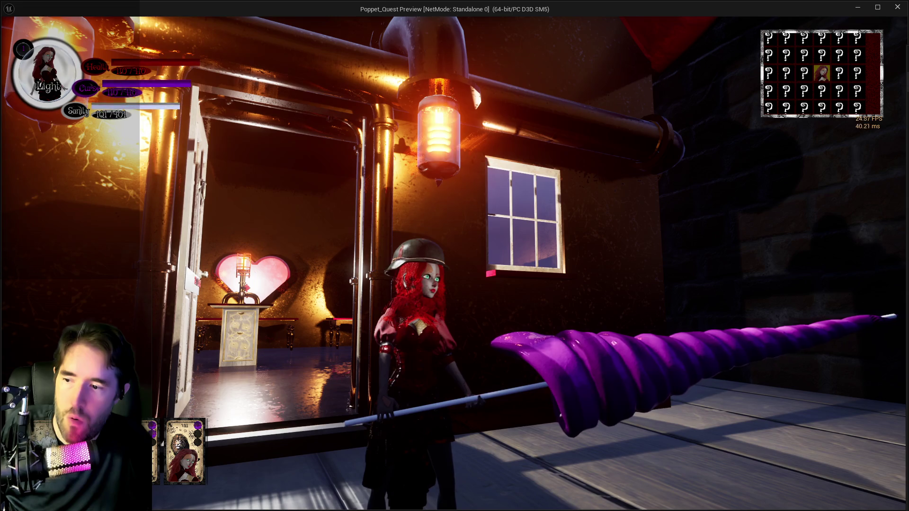
{"action": "left_click", "coordinate": [873, 294]}
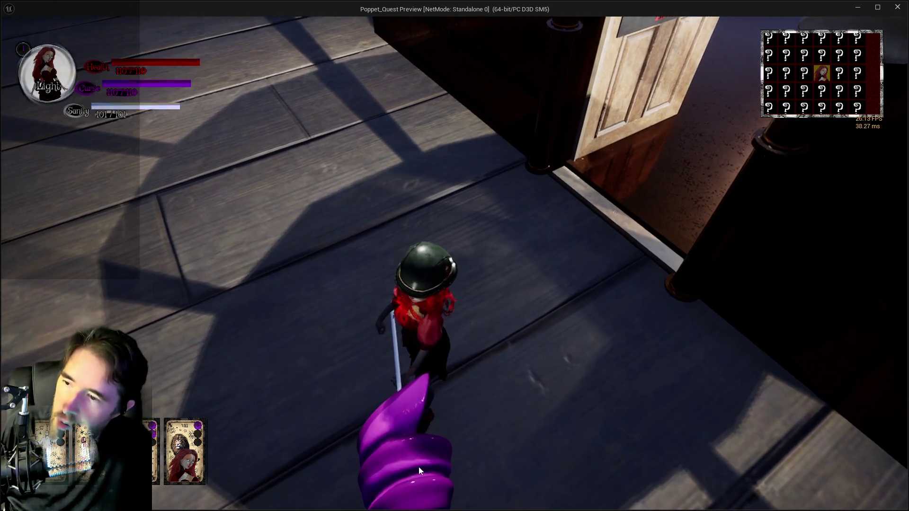
Switch back to the Poppet_Quest Preview window and walk the doll across the plank deck.
{"action": "key", "text": "super+Tab"}
{"action": "left_click", "coordinate": [145, 95]}
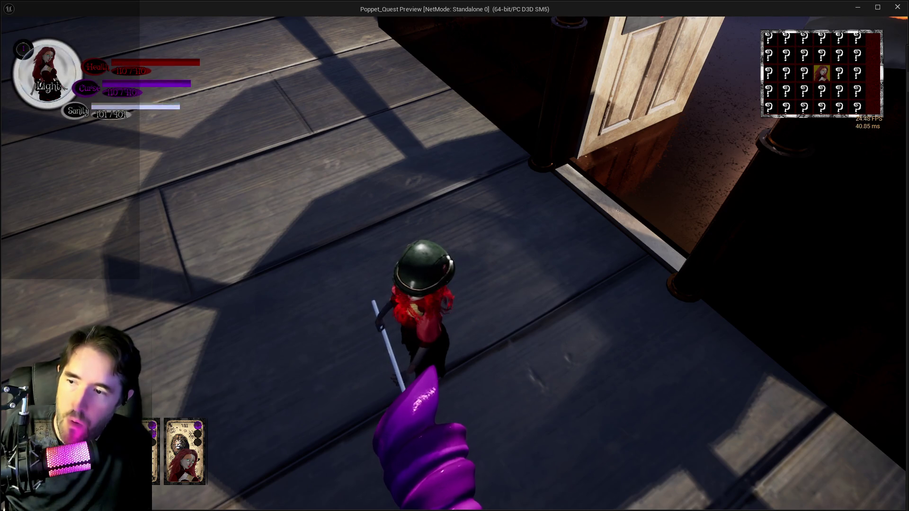
{"action": "left_click", "coordinate": [655, 341]}
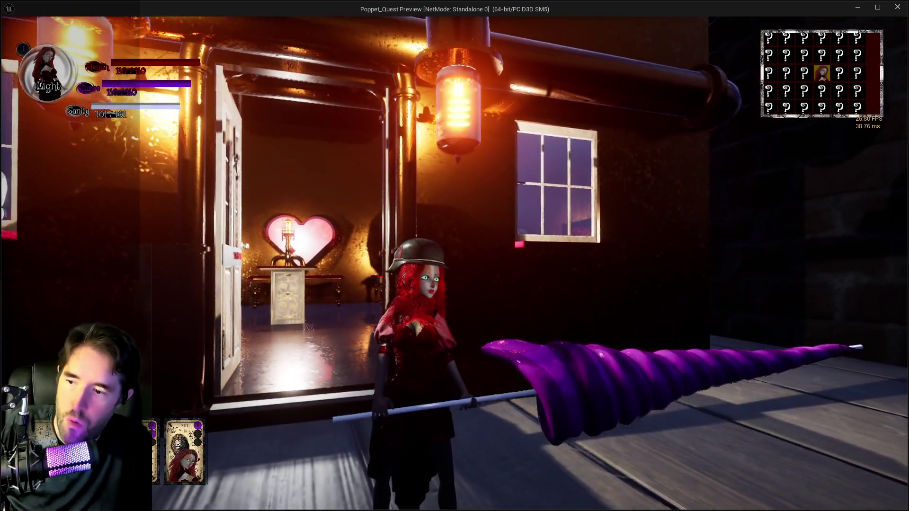
{"action": "key", "text": "w"}
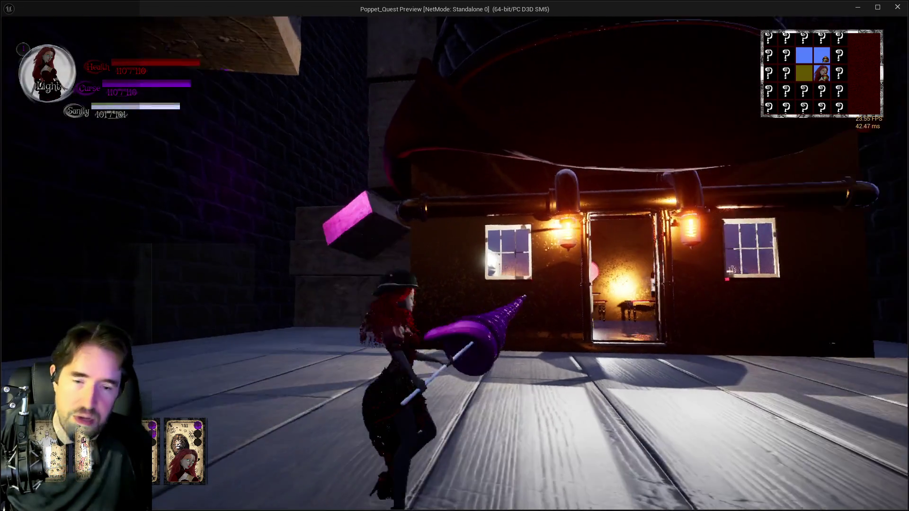
Run the doll into the lit house and back out, orbiting the camera around her helmet.
{"action": "key", "text": "w"}
{"action": "key", "text": "w"}
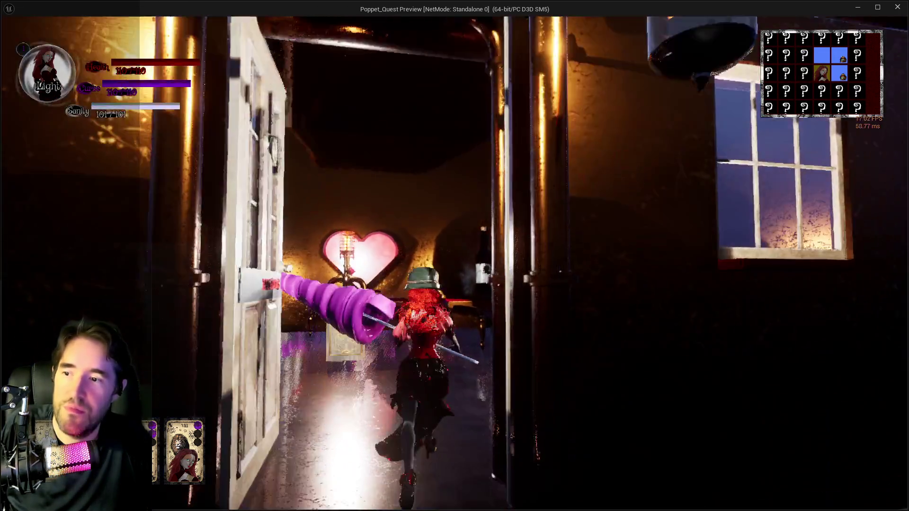
{"action": "key", "text": "s"}
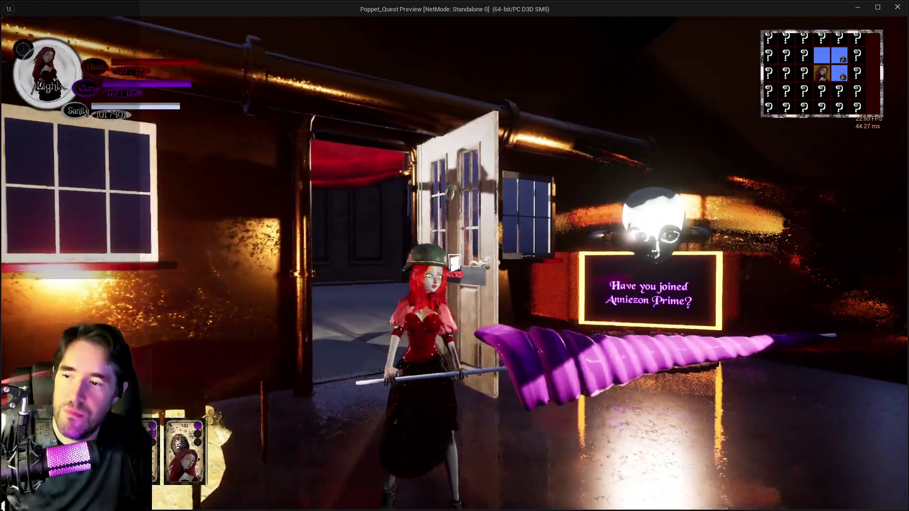
{"action": "key", "text": "w"}
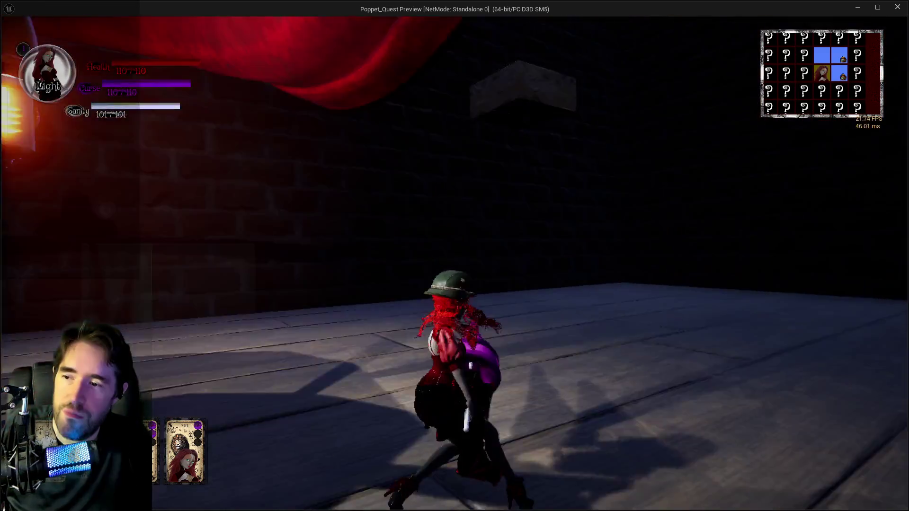
{"action": "key", "text": "s"}
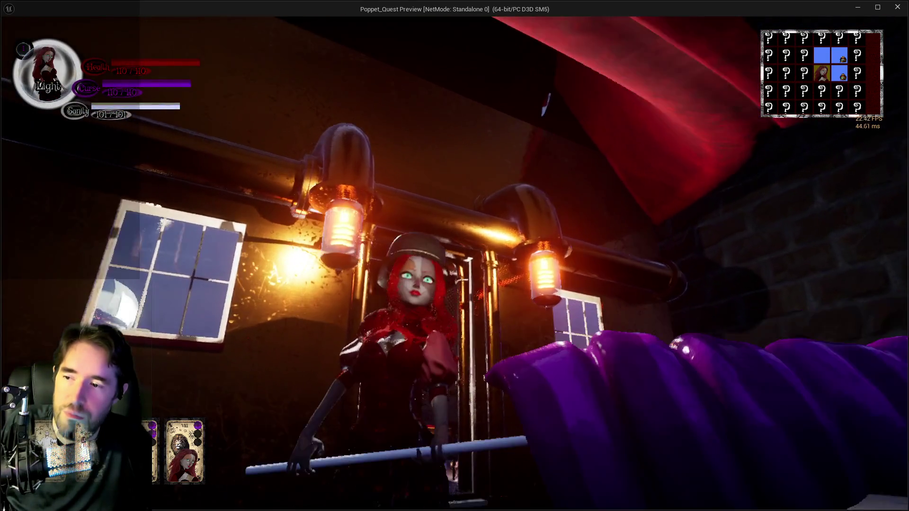
{"action": "key", "text": "d"}
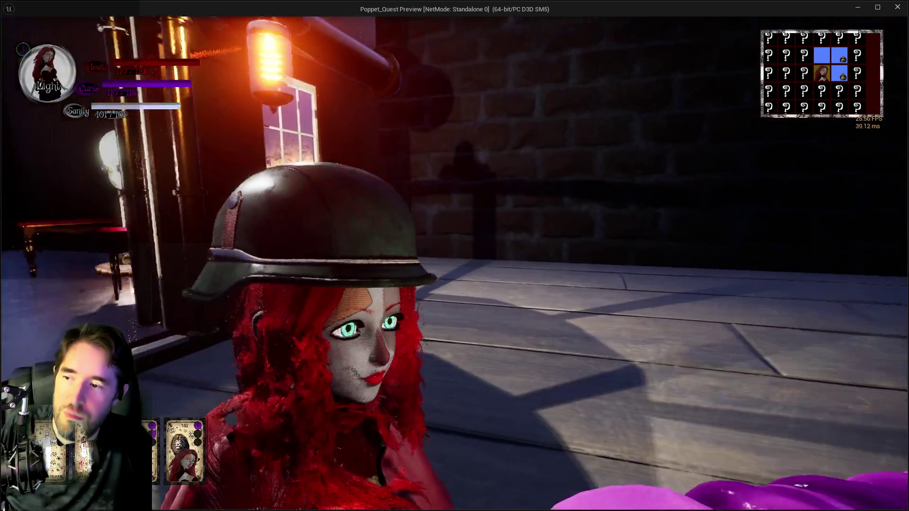
{"action": "key", "text": "a"}
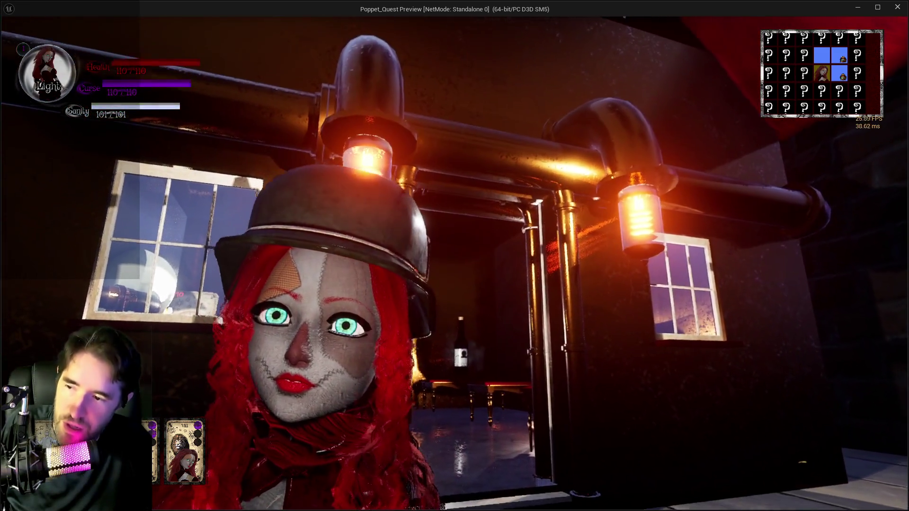
{"action": "key", "text": "d"}
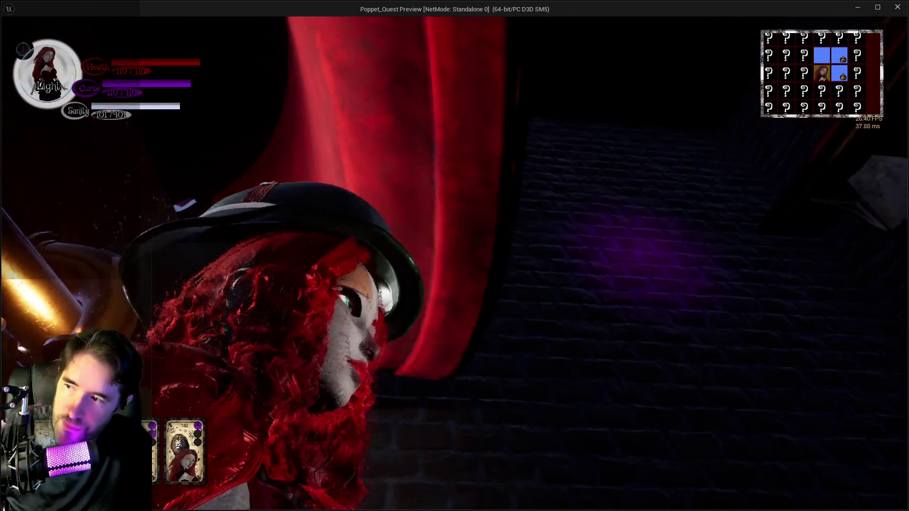
{"action": "key", "text": "a"}
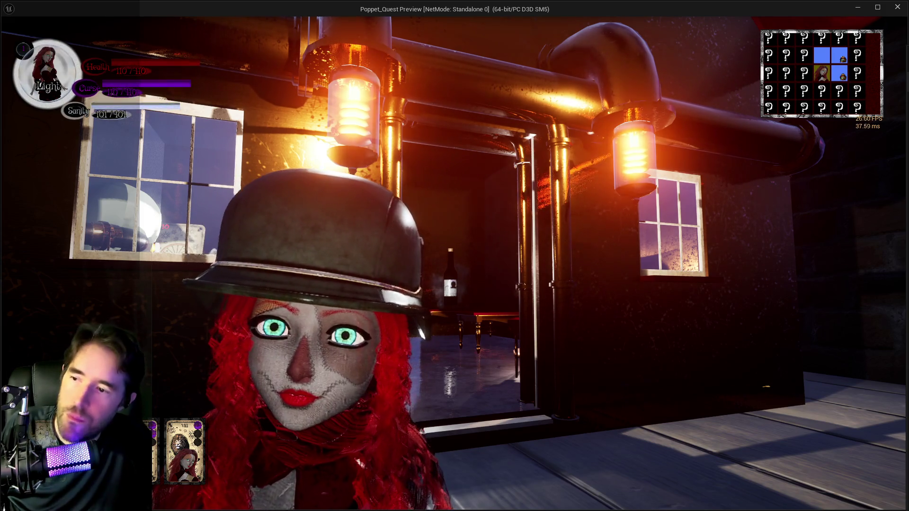
Move the doll along the walkway to the dark wall beside the four-pane window.
{"action": "key", "text": "w"}
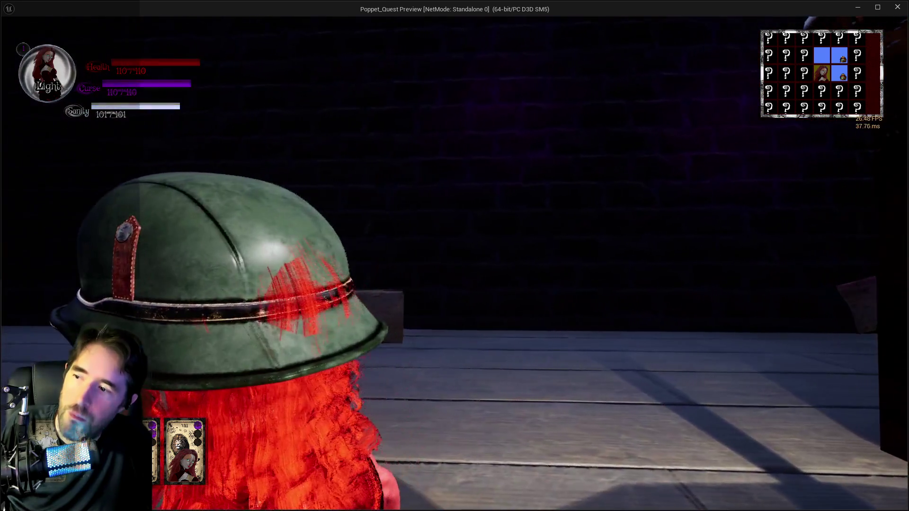
{"action": "key", "text": "s"}
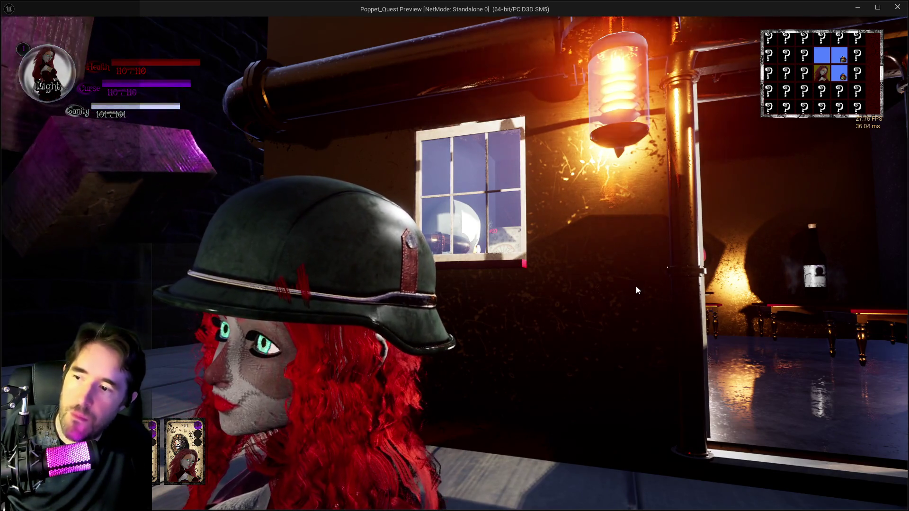
{"action": "key", "text": "w"}
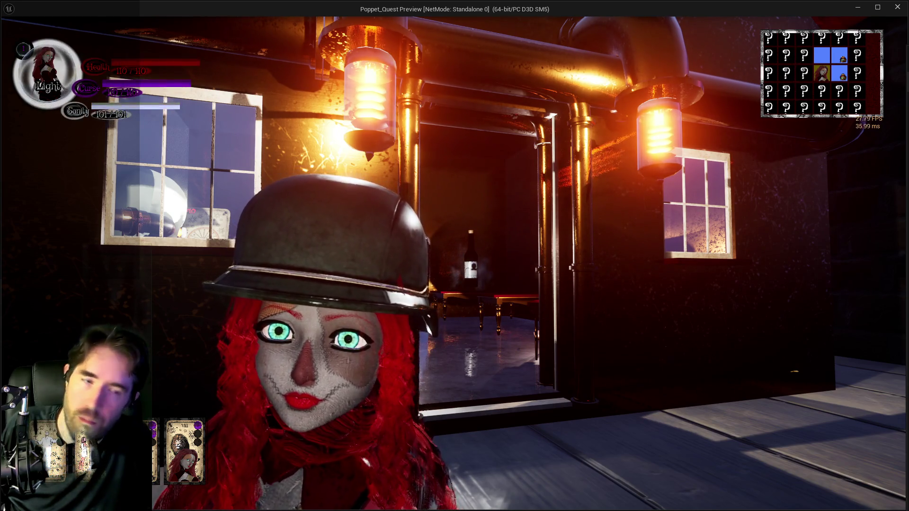
Run the doll down the alley and glide over the first ledge onto the steps.
{"action": "key", "text": "w"}
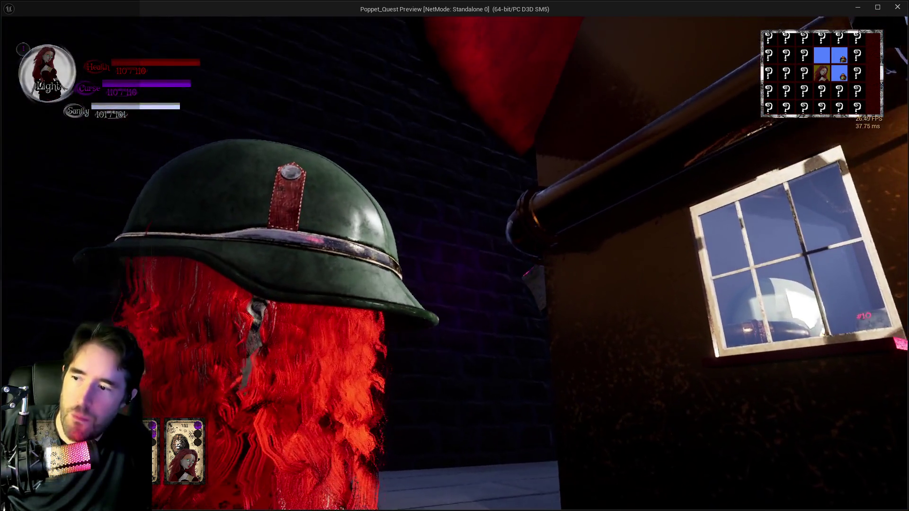
{"action": "key", "text": "w"}
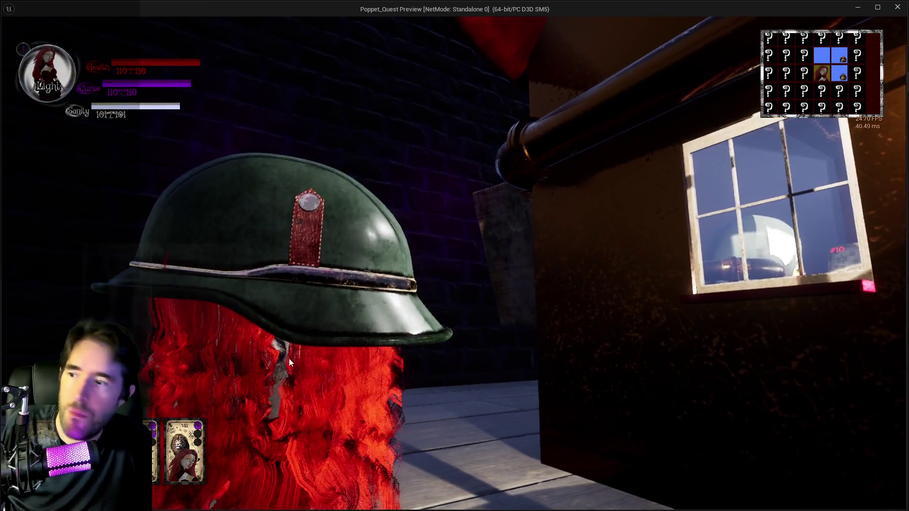
{"action": "left_click", "coordinate": [290, 363]}
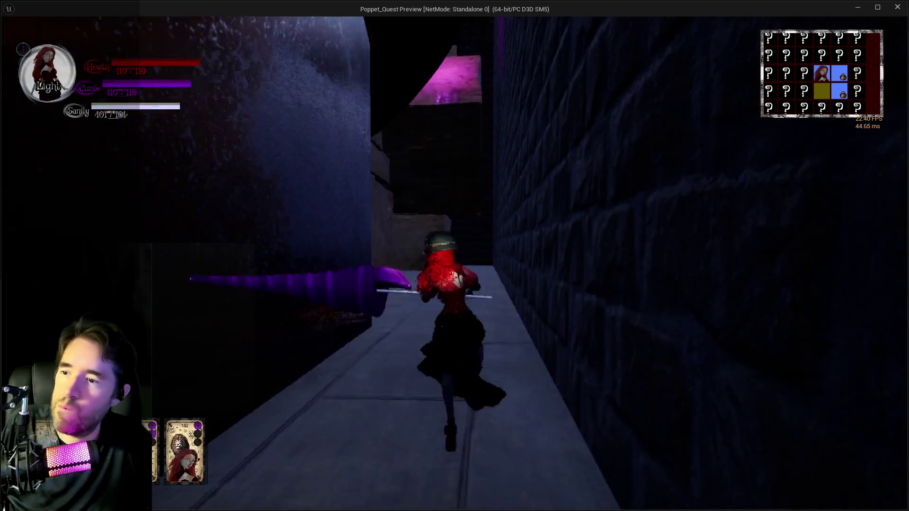
{"action": "key", "text": "space"}
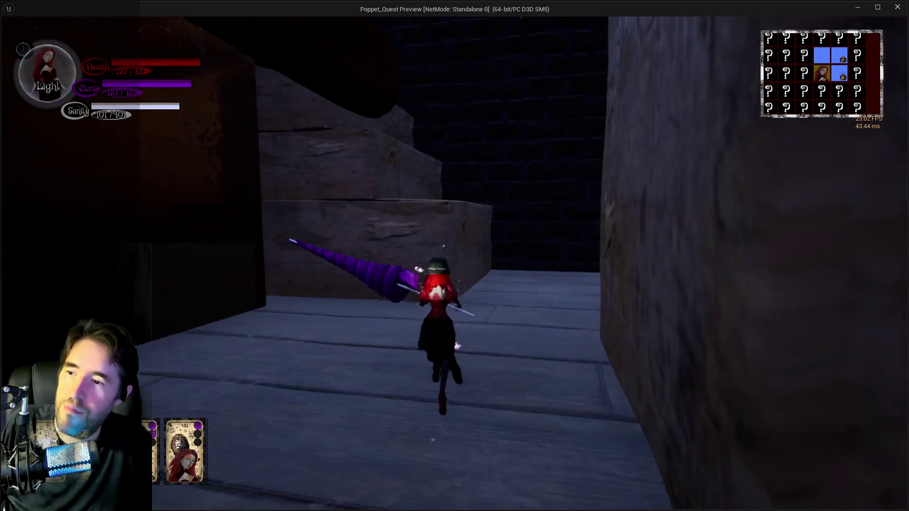
{"action": "key", "text": "space"}
{"action": "key", "text": "w"}
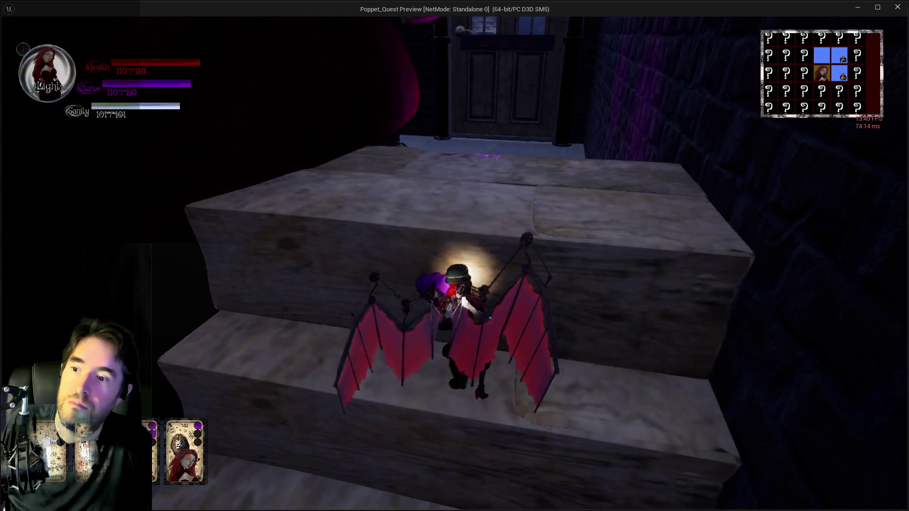
Glide over the next ledge and run through the portal into the carnival room.
{"action": "key", "text": "space"}
{"action": "key", "text": "w"}
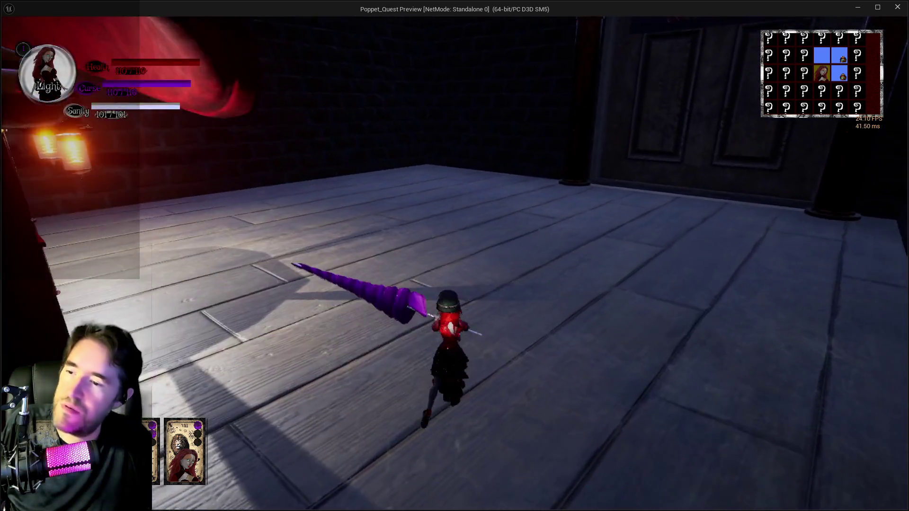
{"action": "key", "text": "w"}
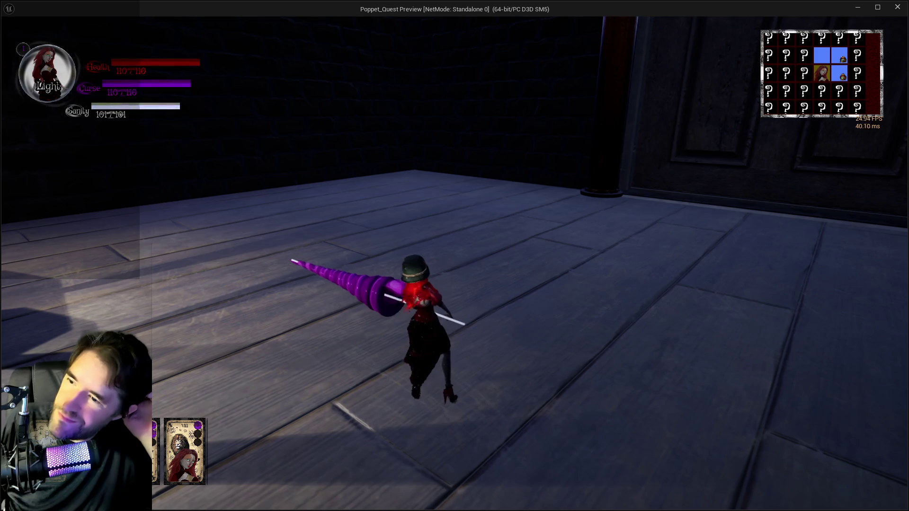
{"action": "key", "text": "w"}
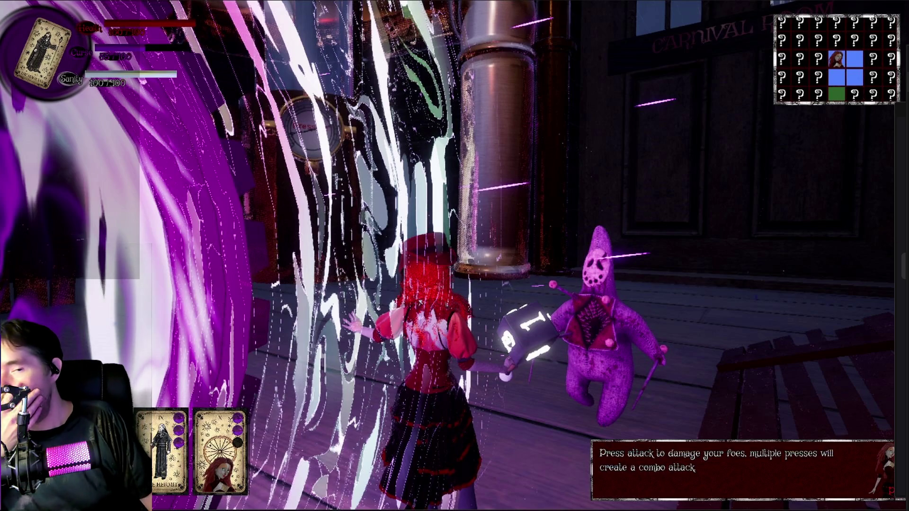
Stop Play In Editor, zoom the hat viewport out and in, and bring up BP_Strength_Weapon.
{"action": "key", "text": "Escape"}
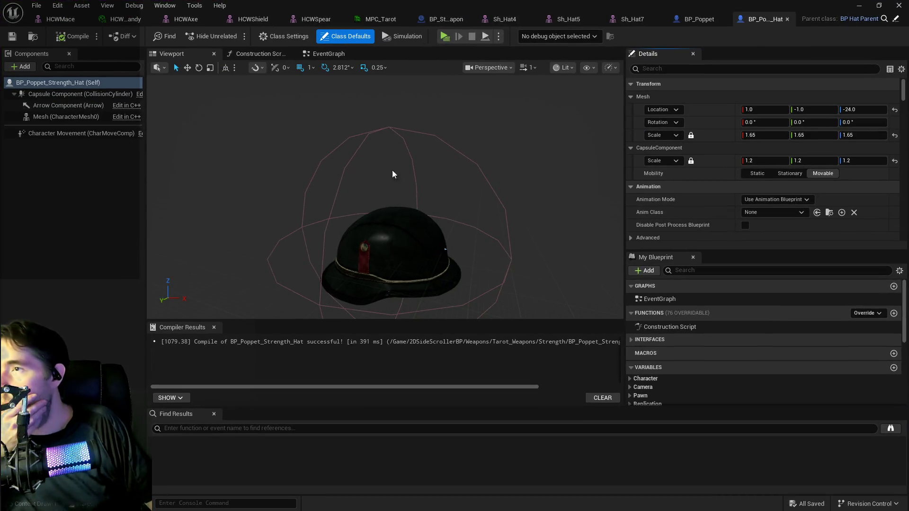
{"action": "scroll", "coordinate": [545, 158], "scroll_direction": "down", "scroll_amount": 3}
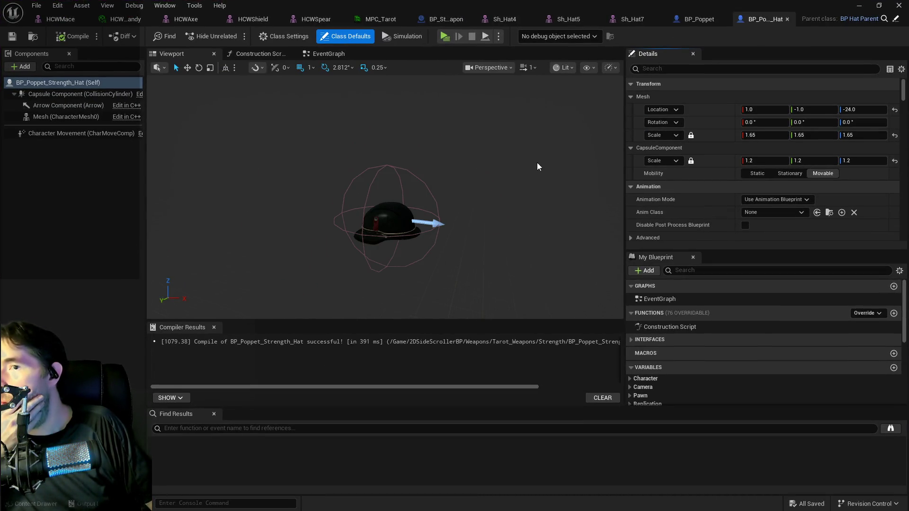
{"action": "scroll", "coordinate": [537, 164], "scroll_direction": "up", "scroll_amount": 3}
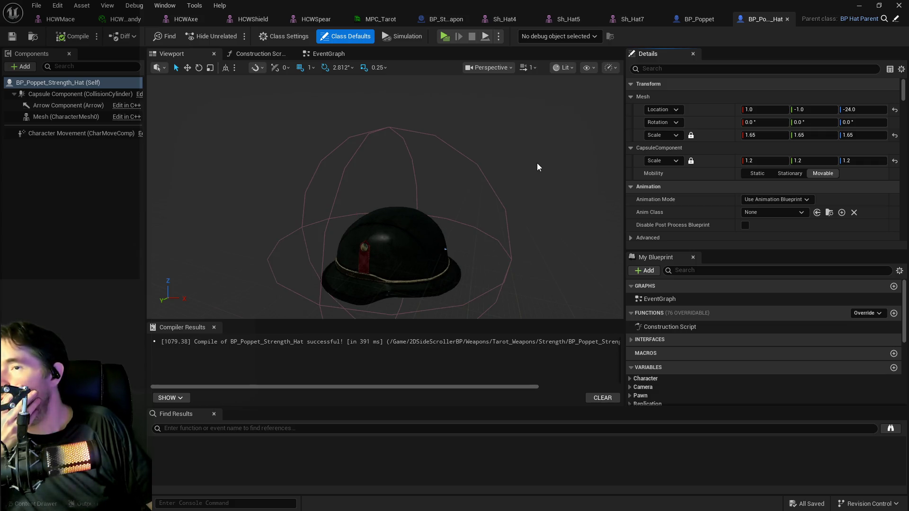
{"action": "left_click", "coordinate": [454, 21]}
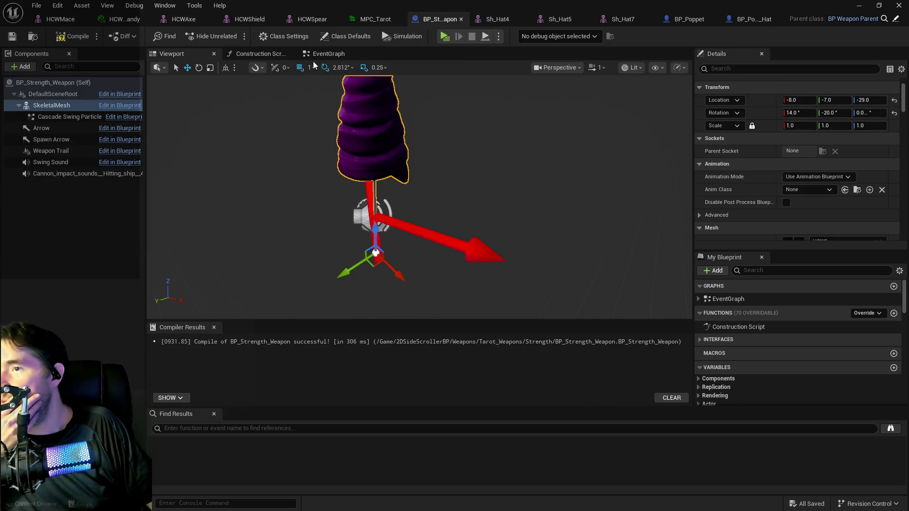
Look over BP_Strength_Weapon's EventGraph, then switch to BP_Poppet's Tarot 17: The Star graph.
{"action": "left_click", "coordinate": [319, 55]}
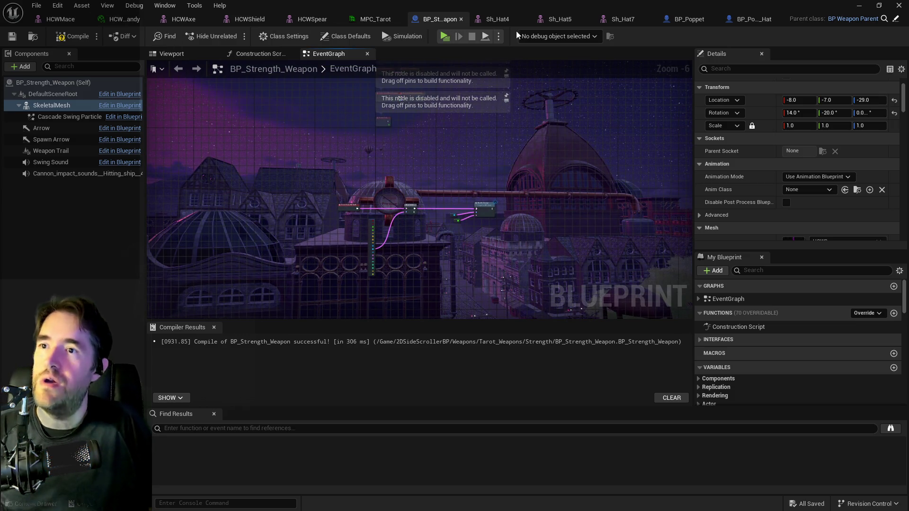
{"action": "left_click", "coordinate": [687, 20]}
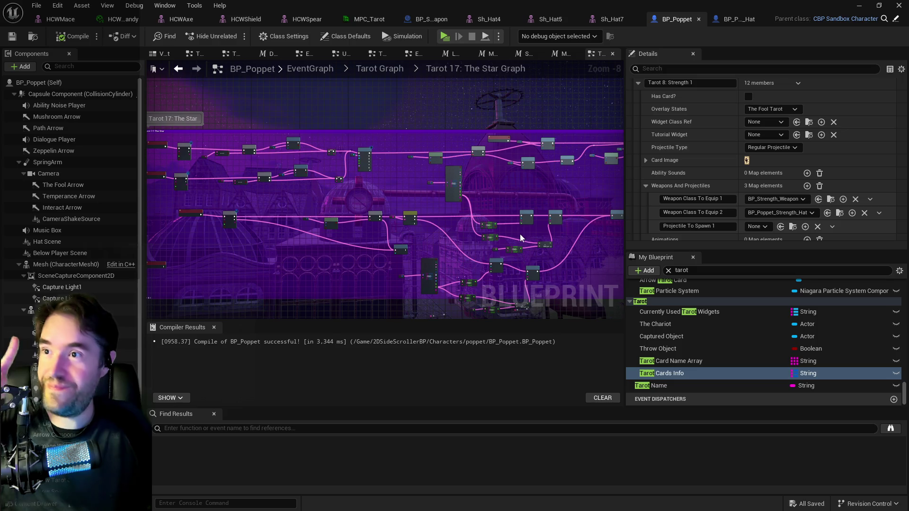
Close the Sh_Hat5, Sh_Hat4 and Sh_Hat7 editors and recompile BP_Strength_Weapon.
{"action": "left_click", "coordinate": [575, 19]}
{"action": "left_click", "coordinate": [557, 20]}
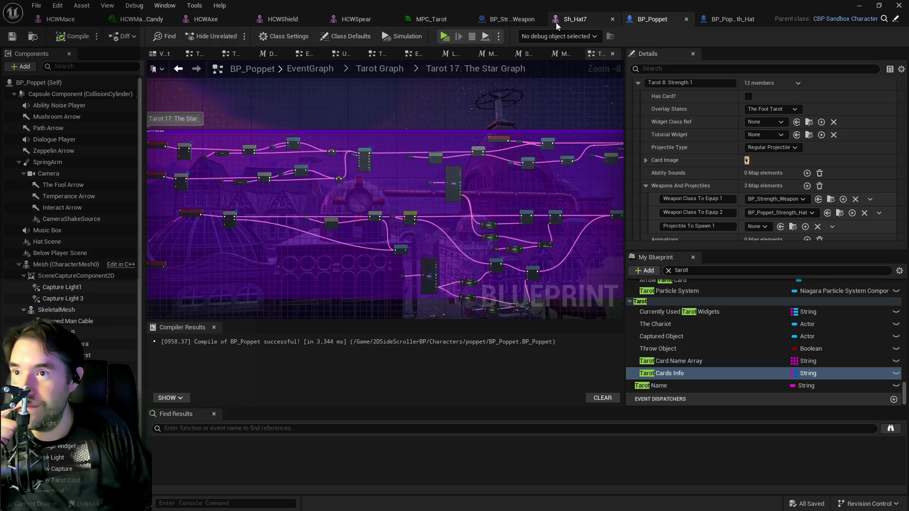
{"action": "middle_click", "coordinate": [569, 22]}
{"action": "left_click", "coordinate": [548, 21]}
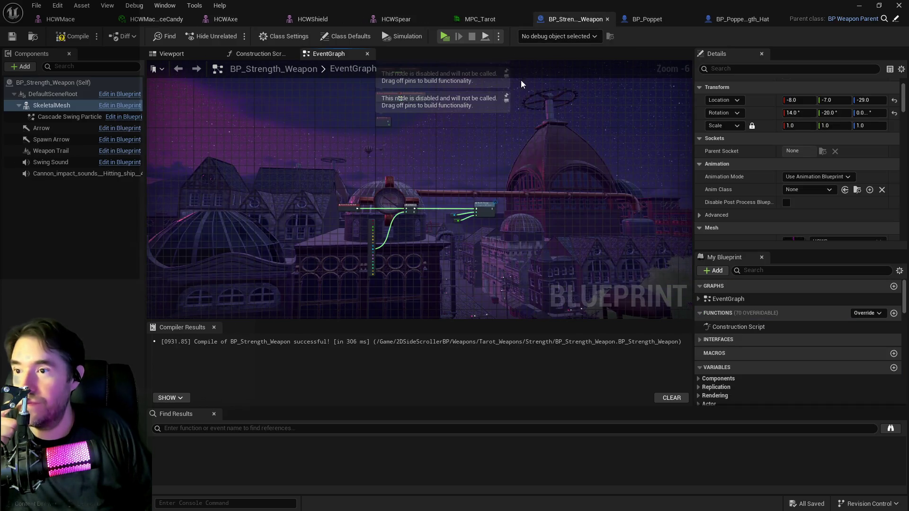
{"action": "left_click", "coordinate": [72, 37]}
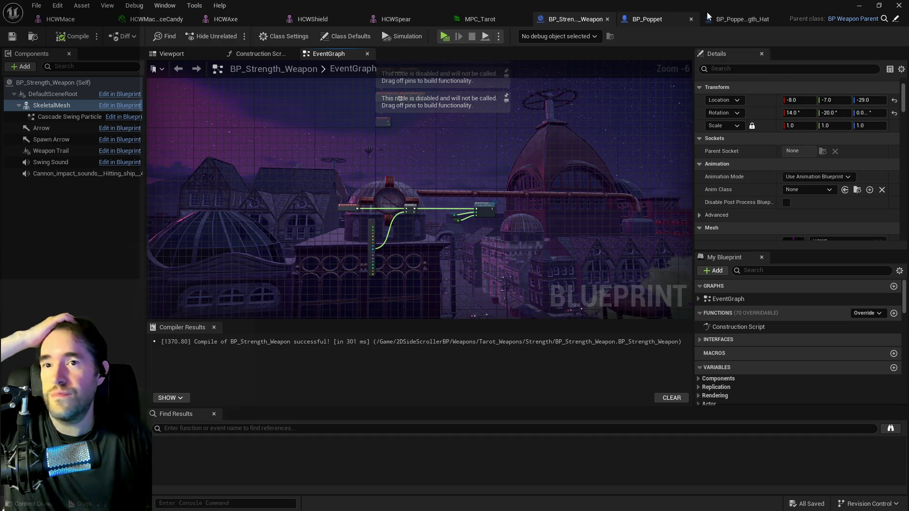
In BP_Poppet, go up to the Tarot Graph and open Tarot 0: The Fool Graph.
{"action": "left_click", "coordinate": [722, 20]}
{"action": "left_click", "coordinate": [632, 21]}
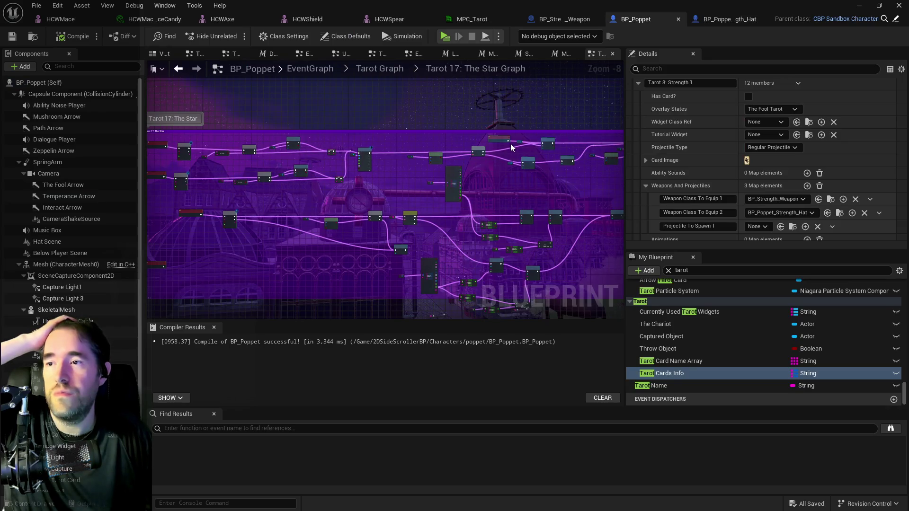
{"action": "left_click", "coordinate": [386, 70]}
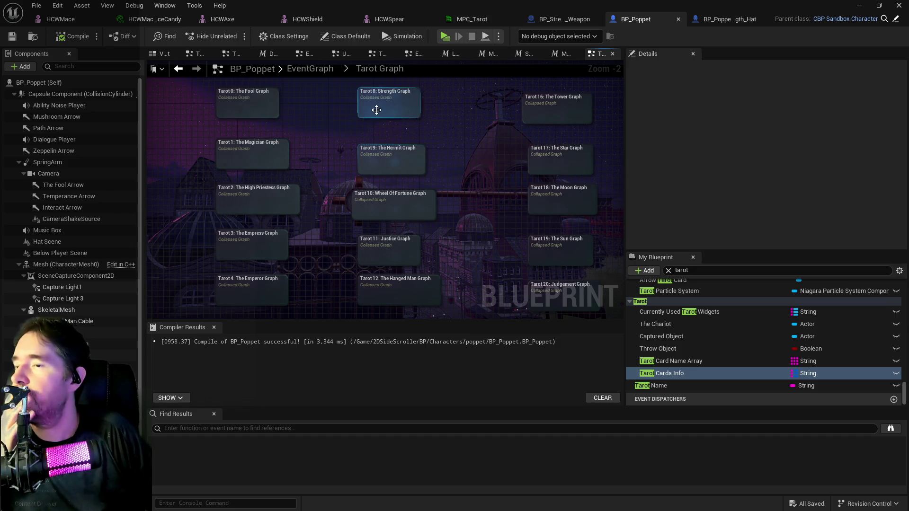
{"action": "left_click", "coordinate": [252, 106]}
{"action": "double_click", "coordinate": [274, 105]}
Inspect the Fool graph's Make An Attack node and comment, then return to the Tarot Graph.
{"action": "scroll", "coordinate": [391, 151], "scroll_direction": "up", "scroll_amount": 2}
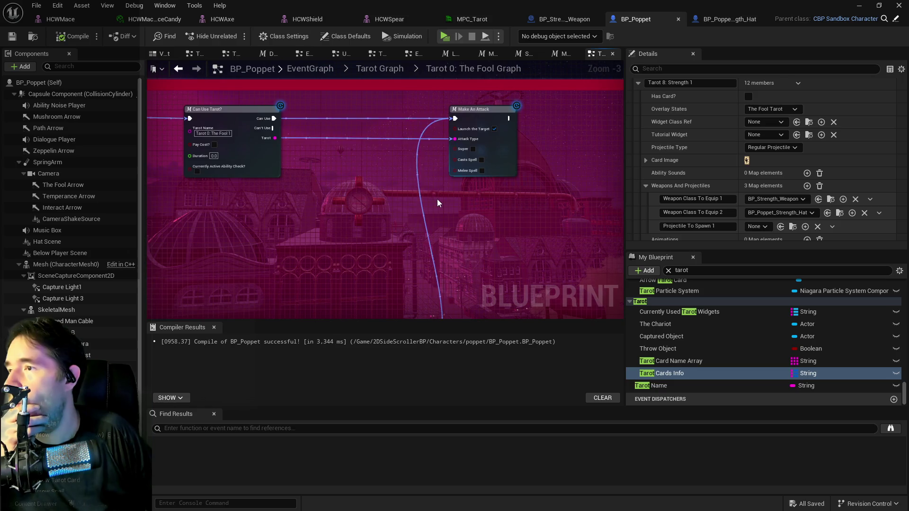
{"action": "scroll", "coordinate": [437, 199], "scroll_direction": "down", "scroll_amount": 2}
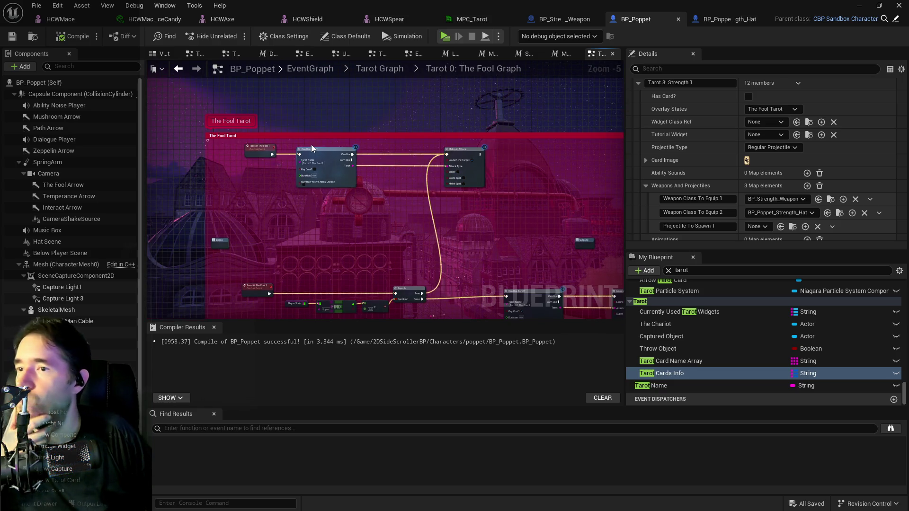
{"action": "left_click", "coordinate": [466, 181]}
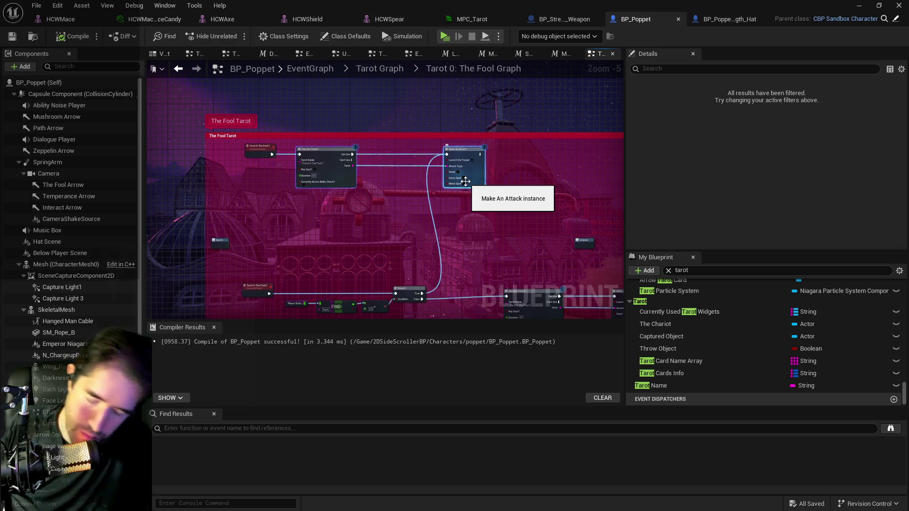
{"action": "left_click_drag", "start_coordinate": [460, 218], "coordinate": [409, 148]}
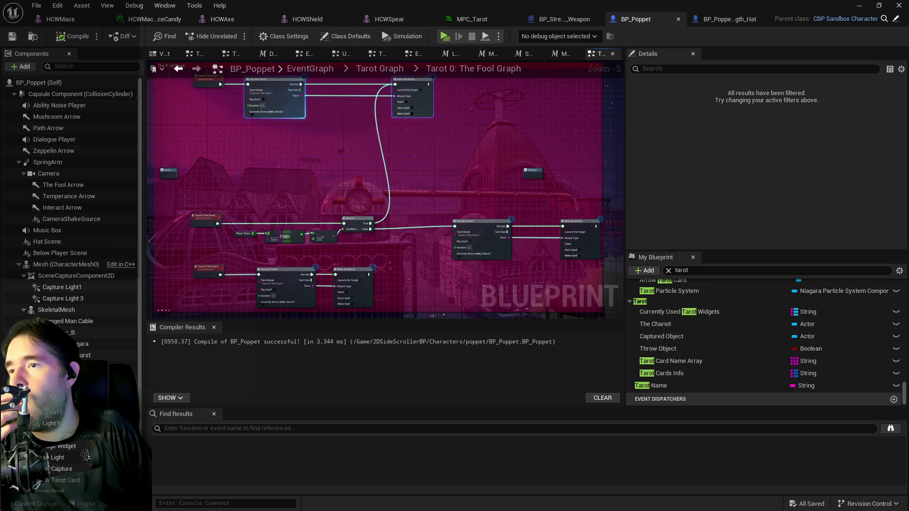
{"action": "left_click_drag", "start_coordinate": [316, 130], "coordinate": [337, 173]}
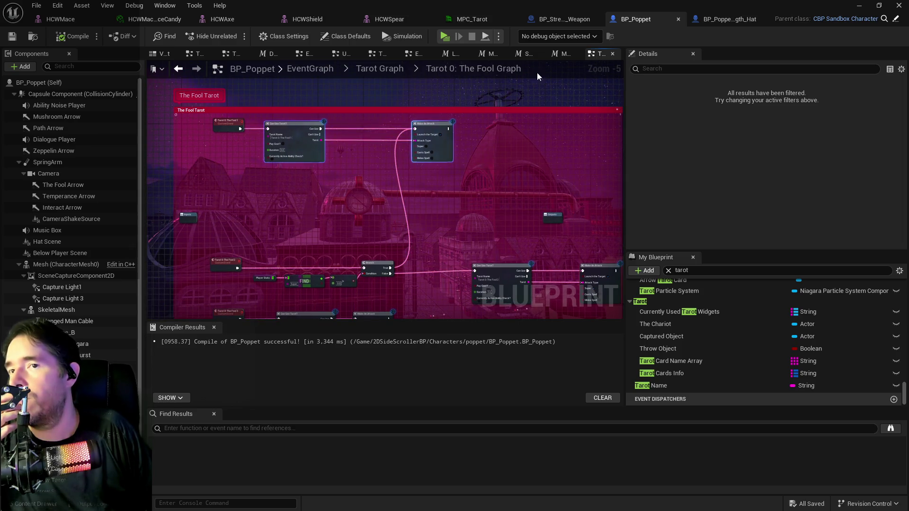
{"action": "left_click", "coordinate": [393, 75]}
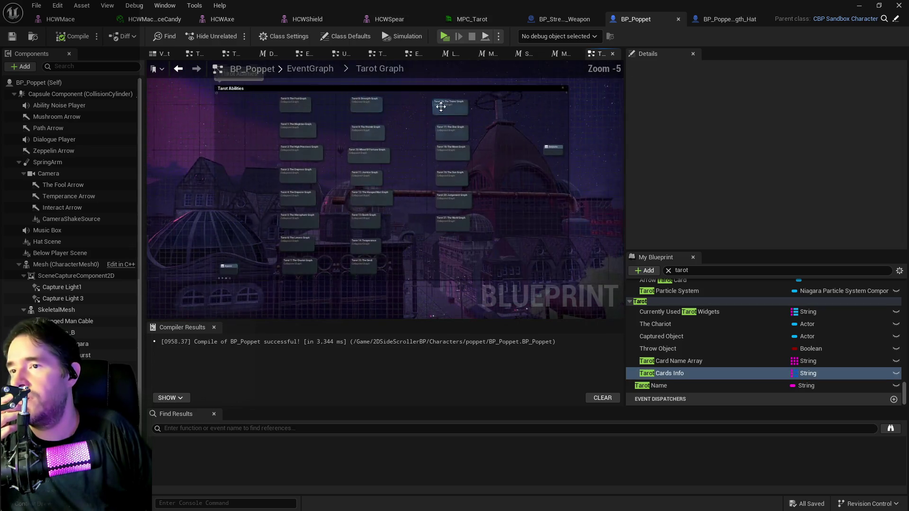
Open Tarot 8: Strength Graph and paste a Can Use Tarot? node right of the events.
{"action": "scroll", "coordinate": [398, 127], "scroll_direction": "up", "scroll_amount": 2}
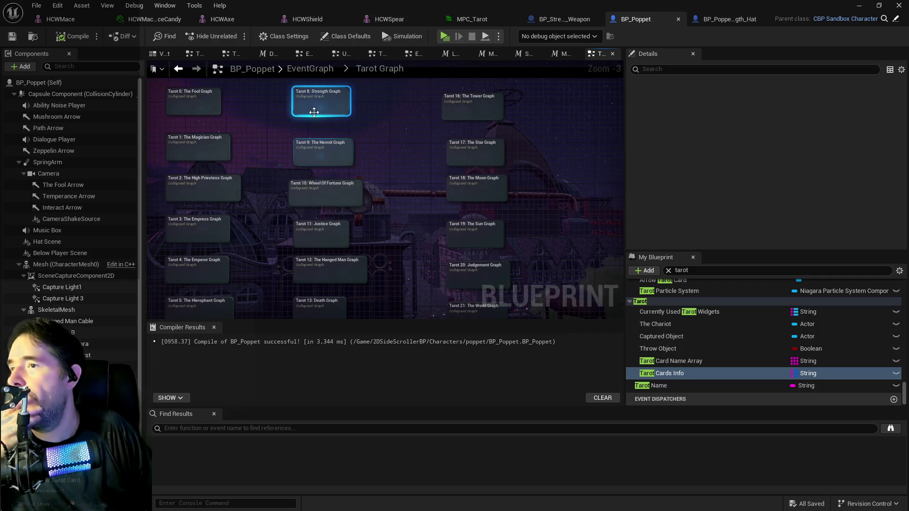
{"action": "double_click", "coordinate": [335, 101]}
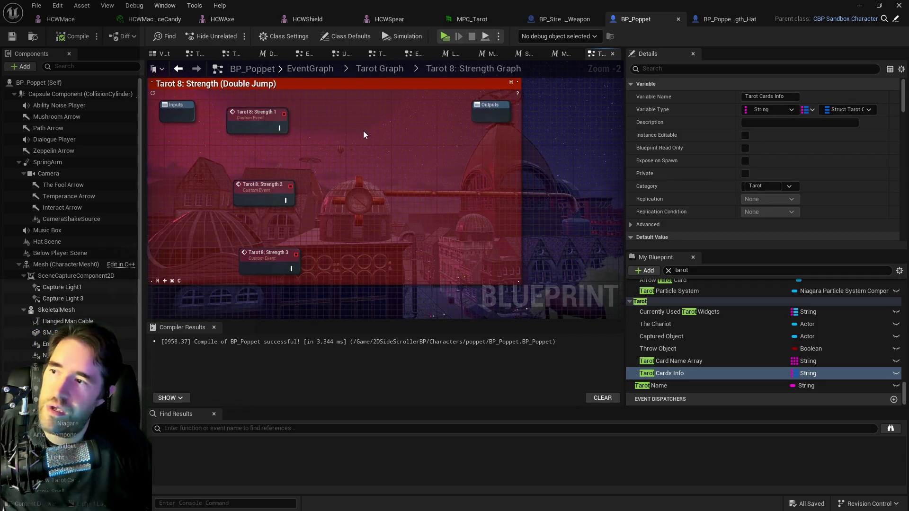
{"action": "key", "text": "ctrl+v"}
{"action": "mouse_move", "coordinate": [292, 126]}
{"action": "left_mouse_down"}
{"action": "mouse_move", "coordinate": [418, 150]}
{"action": "mouse_move", "coordinate": [445, 138]}
{"action": "left_mouse_up"}
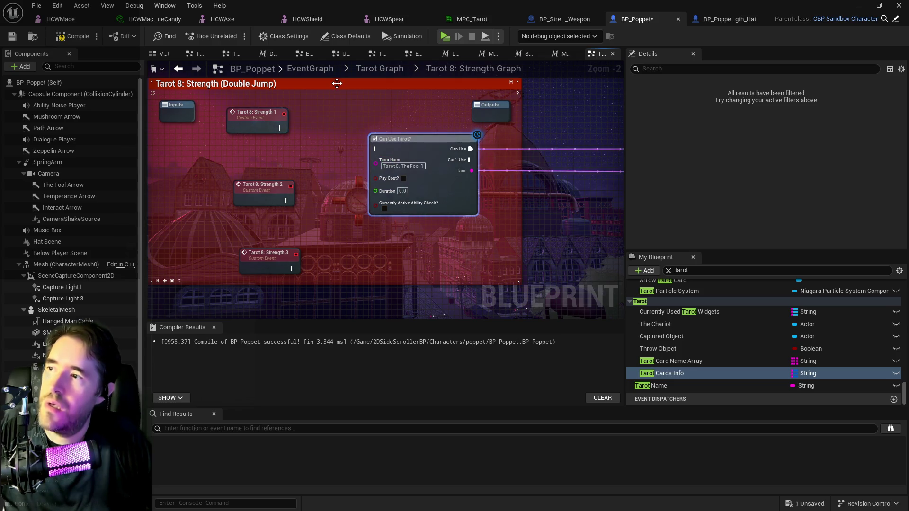
Remove '(Double Jump)' from the Tarot 8: Strength comment title.
{"action": "left_click", "coordinate": [306, 140]}
{"action": "left_click_drag", "start_coordinate": [788, 96], "coordinate": [825, 98]}
{"action": "key", "text": "BackSpace"}
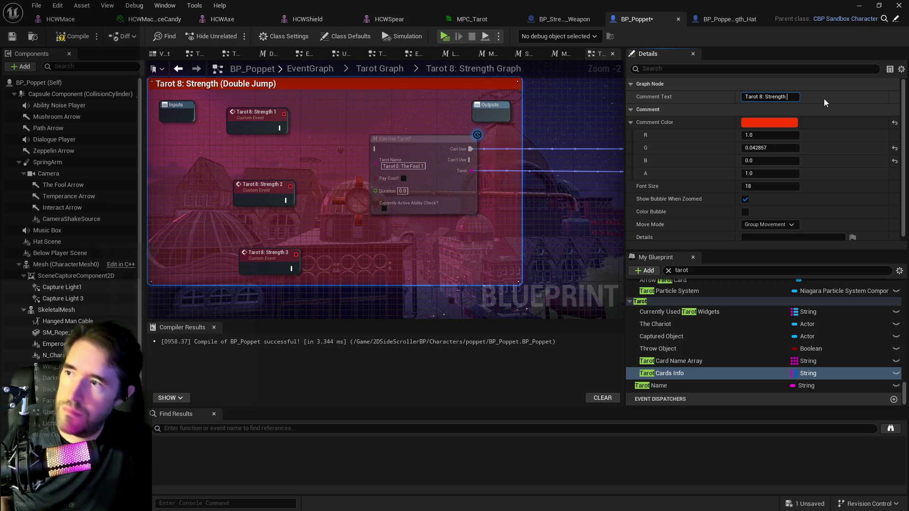
{"action": "key", "text": "Return"}
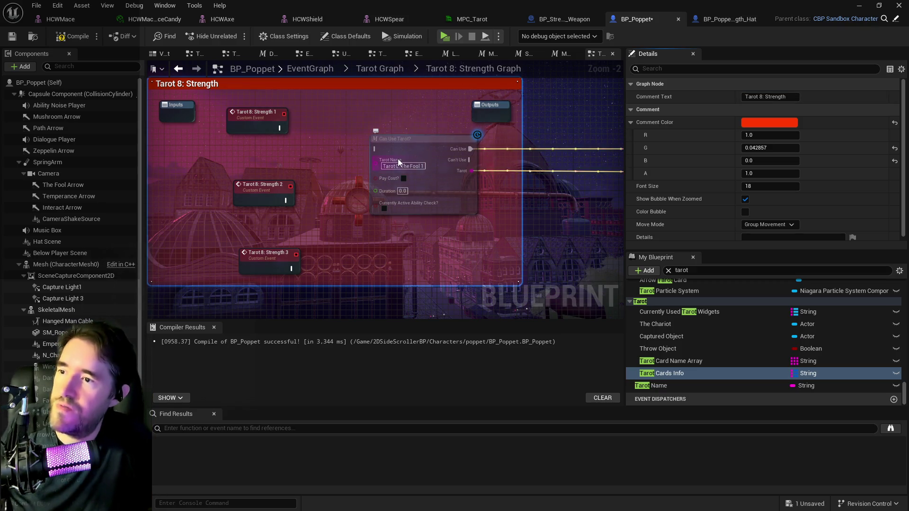
{"action": "left_click", "coordinate": [400, 166]}
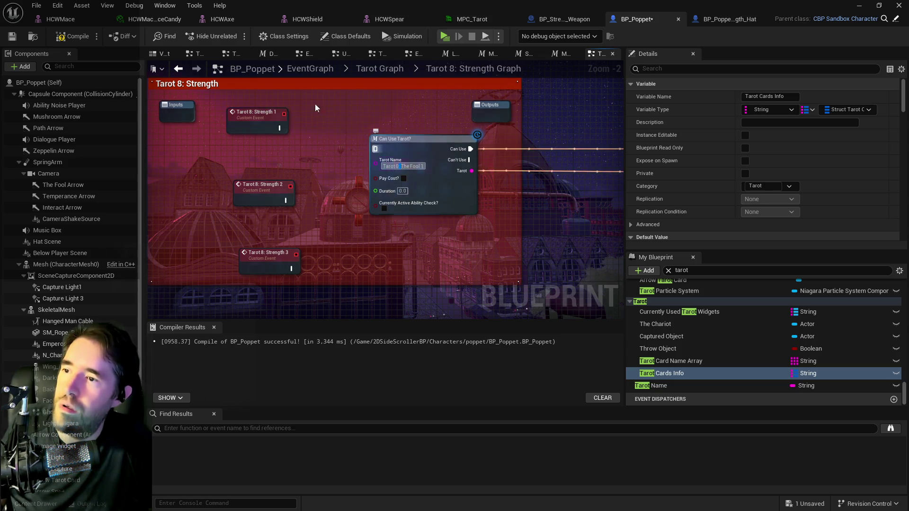
Set the Can Use Tarot? node's Tarot Name to the Strength card.
{"action": "left_click", "coordinate": [300, 87]}
{"action": "left_click", "coordinate": [768, 97]}
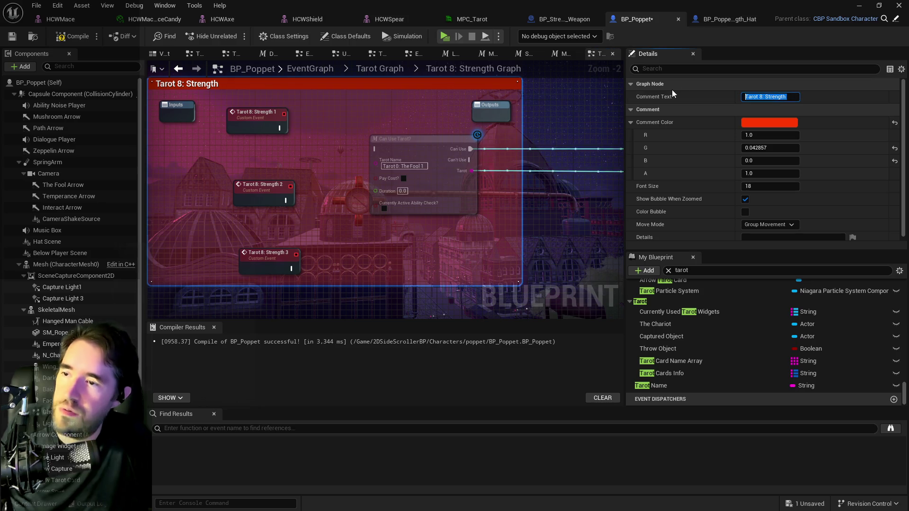
{"action": "left_click", "coordinate": [423, 169]}
{"action": "type", "text": "Tarot 8: Strength"}
{"action": "key", "text": "Return"}
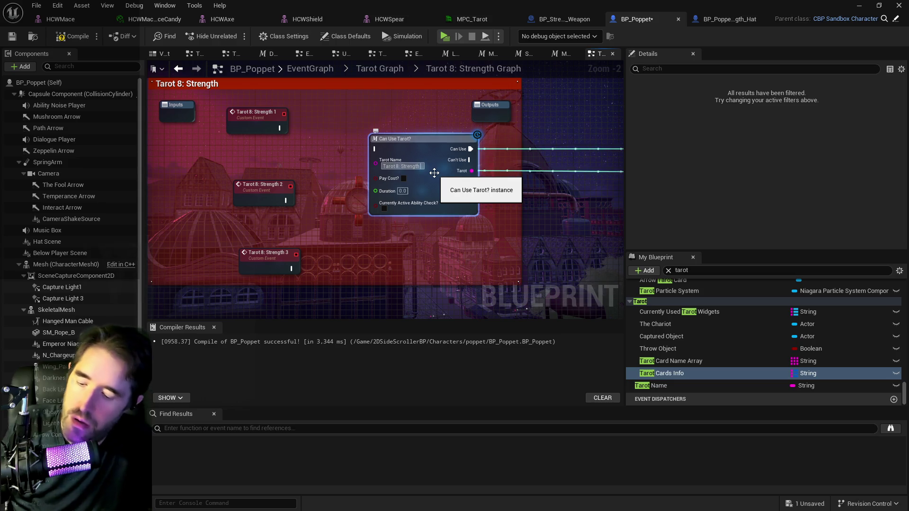
{"action": "left_click", "coordinate": [335, 174]}
Wire Strength 1 into Can Use Tarot? and centre it with the Make An Attack node.
{"action": "scroll", "coordinate": [334, 175], "scroll_direction": "down", "scroll_amount": 1}
{"action": "left_click_drag", "start_coordinate": [201, 137], "coordinate": [291, 160]}
{"action": "left_click", "coordinate": [557, 210]}
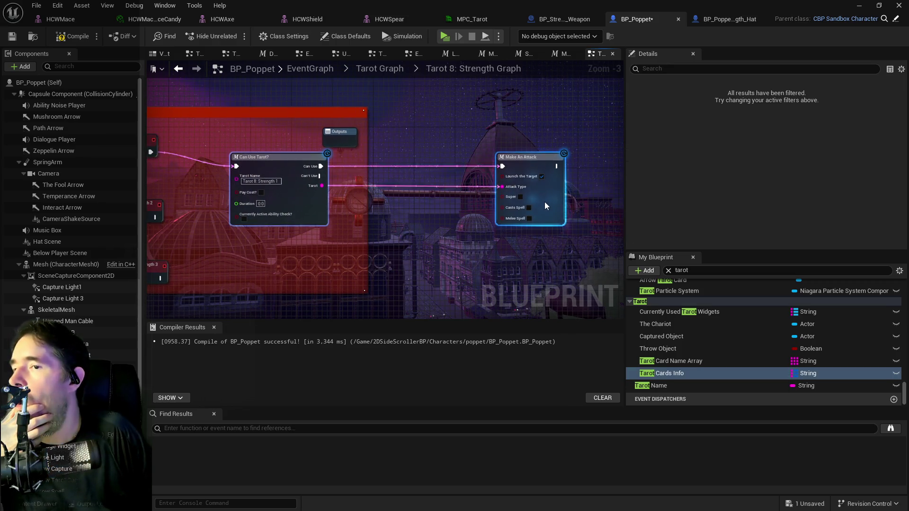
{"action": "mouse_move", "coordinate": [339, 132]}
{"action": "left_mouse_down"}
{"action": "mouse_move", "coordinate": [369, 87]}
{"action": "mouse_move", "coordinate": [385, 86]}
{"action": "left_mouse_up"}
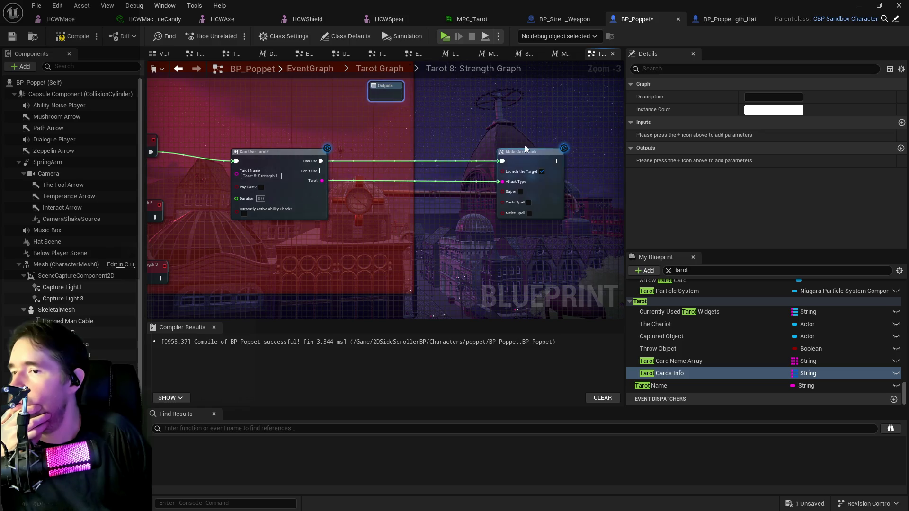
{"action": "mouse_move", "coordinate": [262, 137]}
{"action": "left_mouse_down"}
{"action": "mouse_move", "coordinate": [426, 175]}
{"action": "mouse_move", "coordinate": [534, 186]}
{"action": "mouse_move", "coordinate": [545, 161]}
{"action": "mouse_move", "coordinate": [565, 160]}
{"action": "left_mouse_up"}
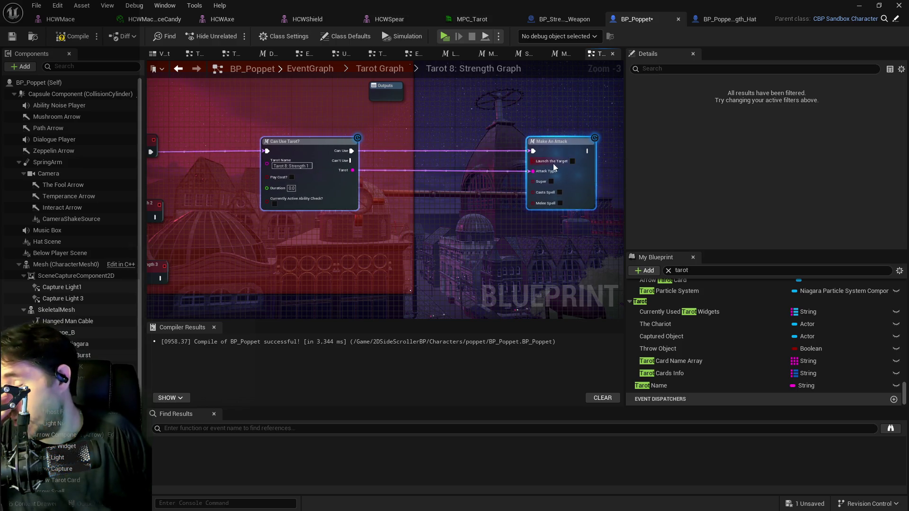
{"action": "left_click_drag", "start_coordinate": [402, 201], "coordinate": [330, 196]}
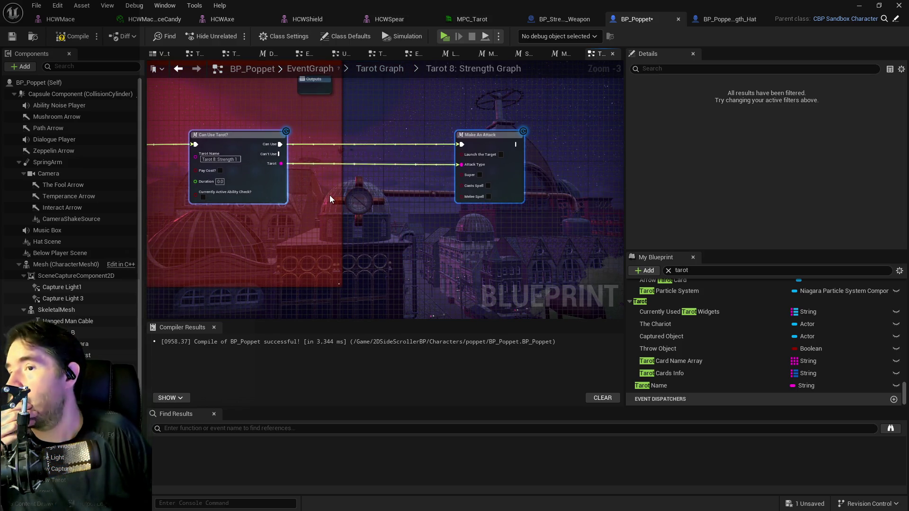
{"action": "left_click", "coordinate": [329, 195]}
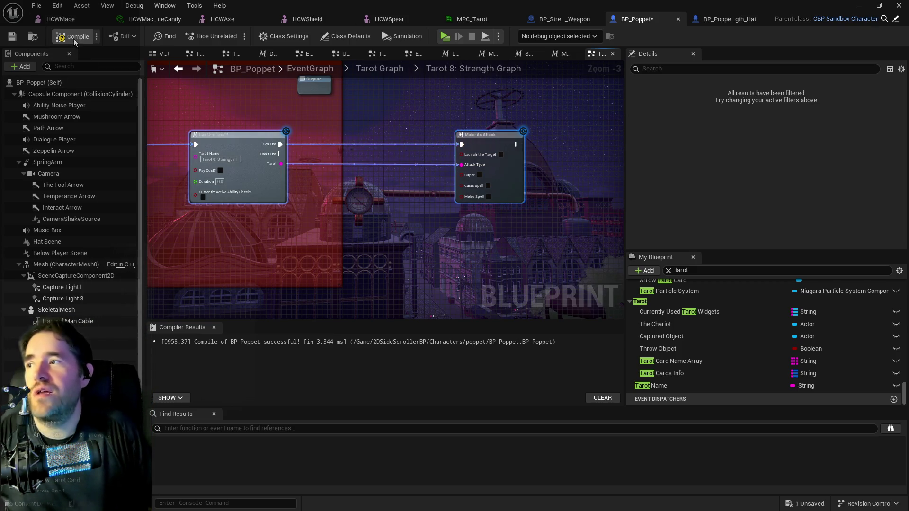
Compile and save BP_Poppet, with the Strength graph's Can Use Tarot? check feeding Make An Attack.
{"action": "left_click", "coordinate": [11, 38]}
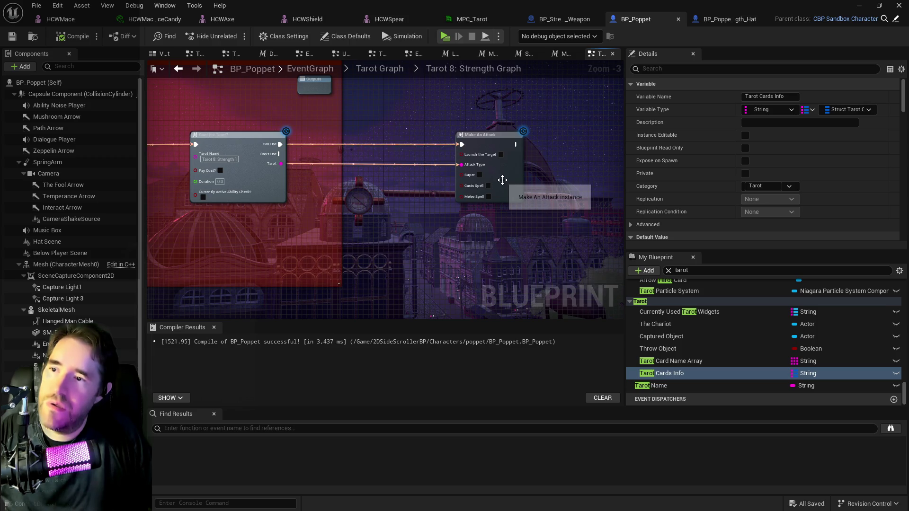
Open the Make An Attack macro and select the Tarot Cards Info variable.
{"action": "left_click", "coordinate": [503, 179]}
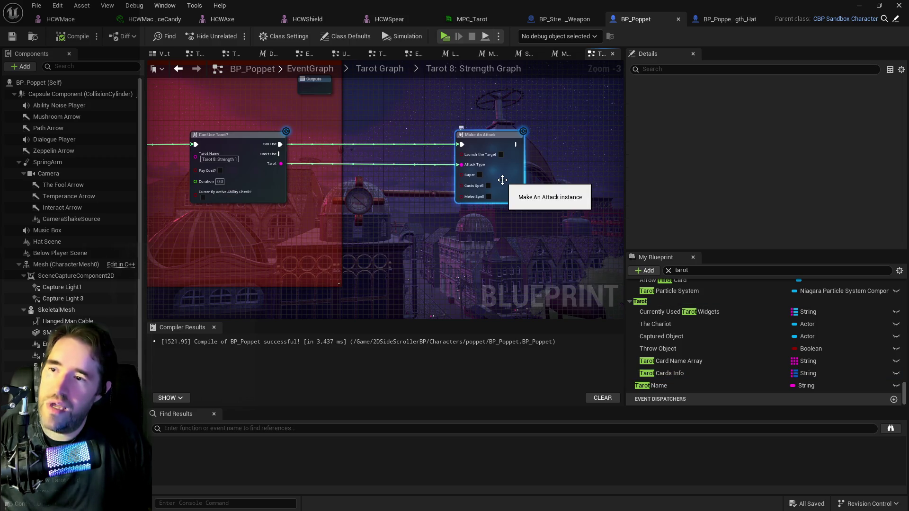
{"action": "double_click", "coordinate": [502, 180]}
{"action": "mouse_move", "coordinate": [390, 208]}
{"action": "left_mouse_down"}
{"action": "mouse_move", "coordinate": [501, 216]}
{"action": "mouse_move", "coordinate": [309, 220]}
{"action": "left_mouse_up"}
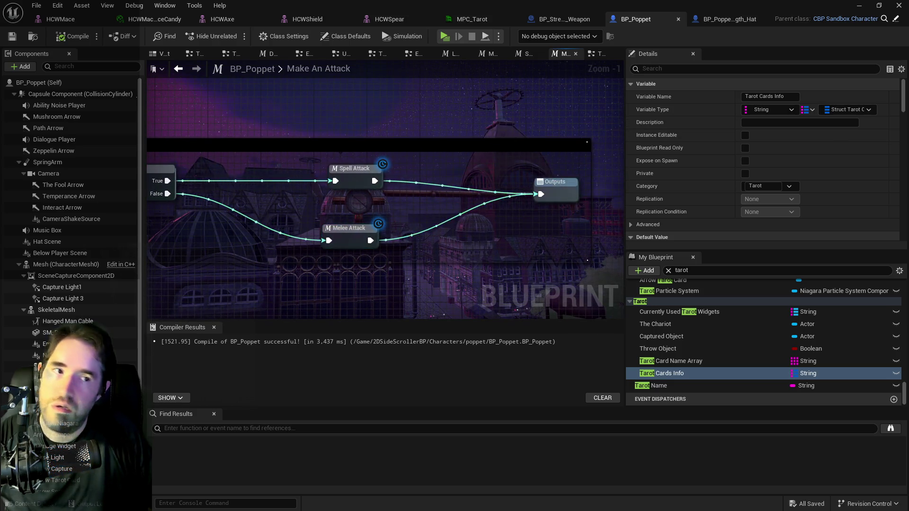
{"action": "left_click", "coordinate": [673, 374]}
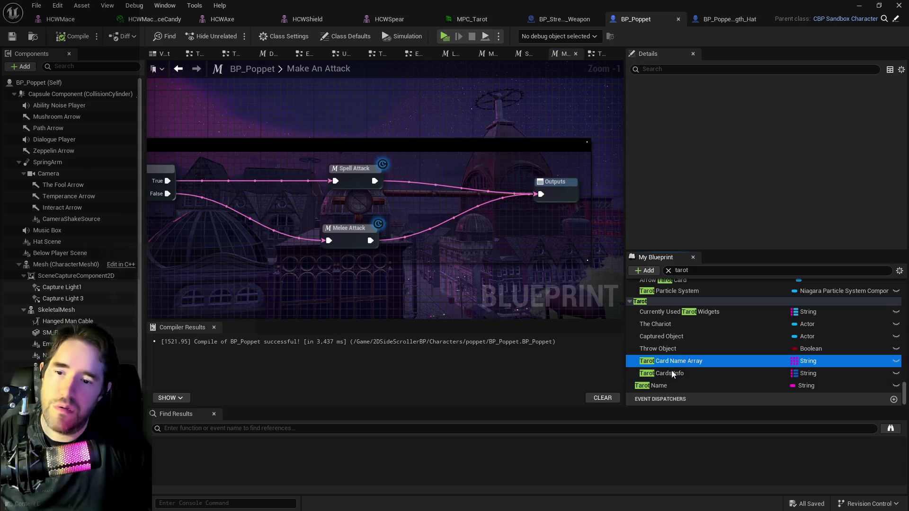
Copy The Fool card's Animations map in Tarot Cards Info.
{"action": "scroll", "coordinate": [643, 219], "scroll_direction": "down", "scroll_amount": 4}
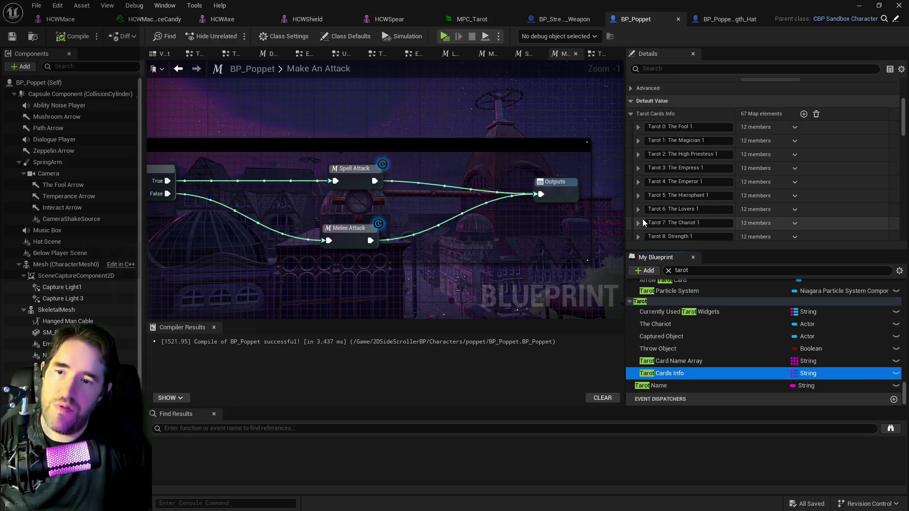
{"action": "left_click", "coordinate": [638, 127]}
{"action": "scroll", "coordinate": [668, 145], "scroll_direction": "down", "scroll_amount": 3}
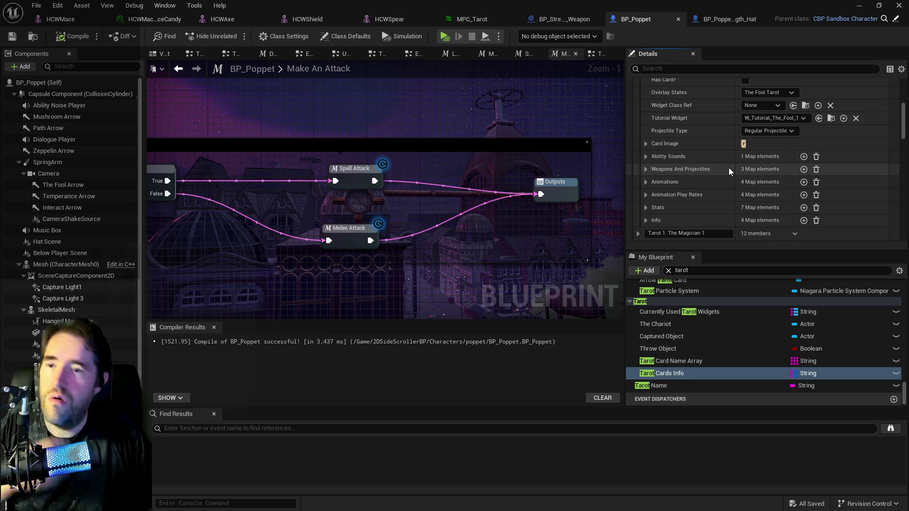
{"action": "left_click", "coordinate": [645, 182]}
{"action": "scroll", "coordinate": [651, 177], "scroll_direction": "down", "scroll_amount": 3}
{"action": "right_click", "coordinate": [702, 134]}
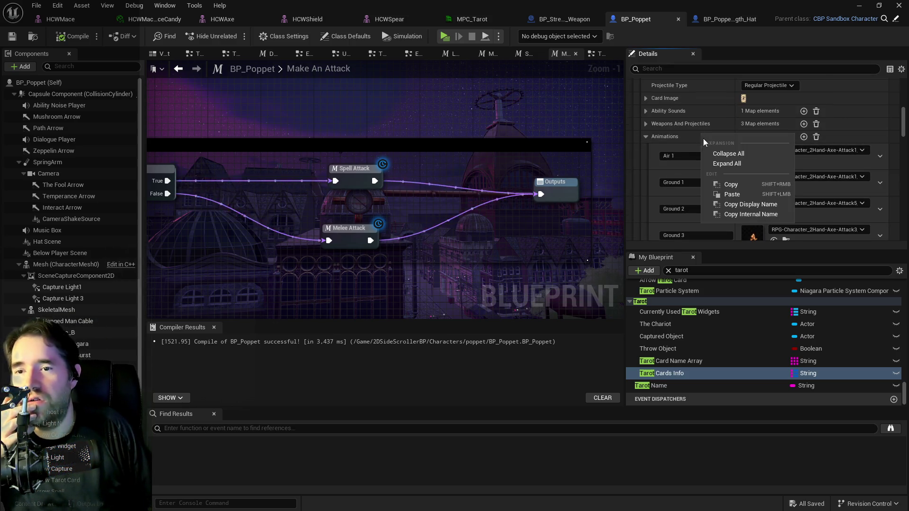
{"action": "left_click", "coordinate": [723, 181]}
Paste The Fool's Animations into the Tarot 8: Strength entry.
{"action": "scroll", "coordinate": [724, 183], "scroll_direction": "down", "scroll_amount": 3}
{"action": "scroll", "coordinate": [724, 180], "scroll_direction": "down", "scroll_amount": 5}
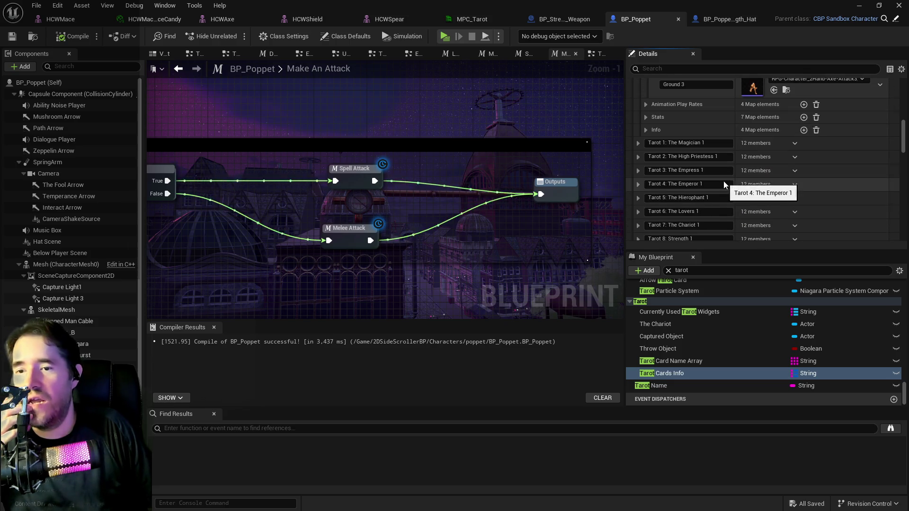
{"action": "left_click", "coordinate": [638, 195]}
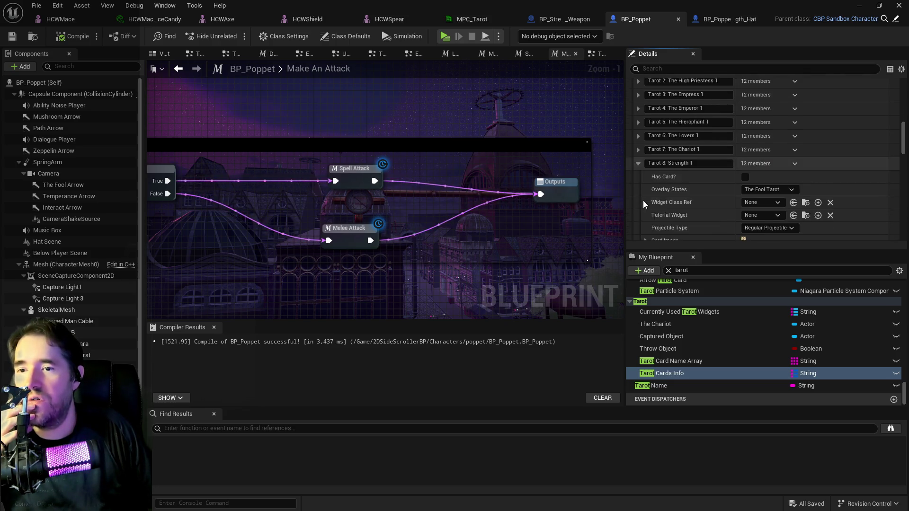
{"action": "scroll", "coordinate": [702, 228], "scroll_direction": "down", "scroll_amount": 4}
{"action": "scroll", "coordinate": [692, 214], "scroll_direction": "down", "scroll_amount": 1}
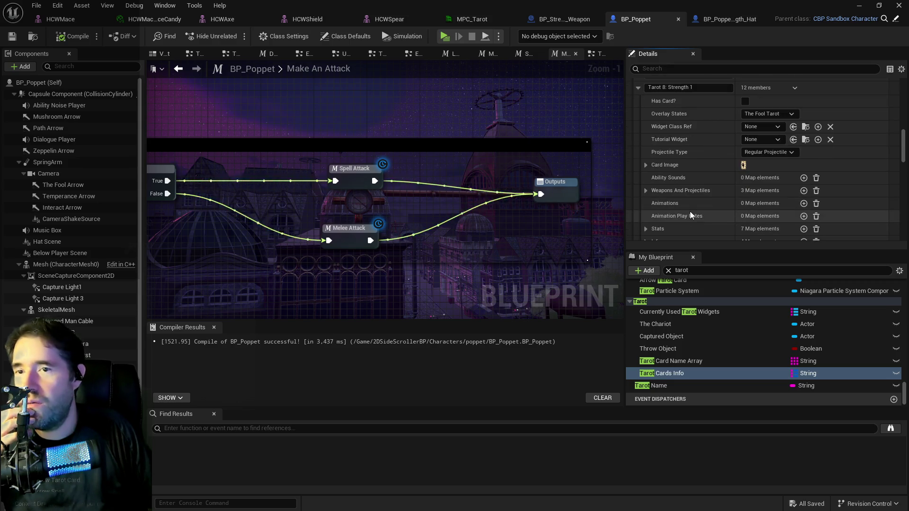
{"action": "scroll", "coordinate": [691, 203], "scroll_direction": "up", "scroll_amount": 1}
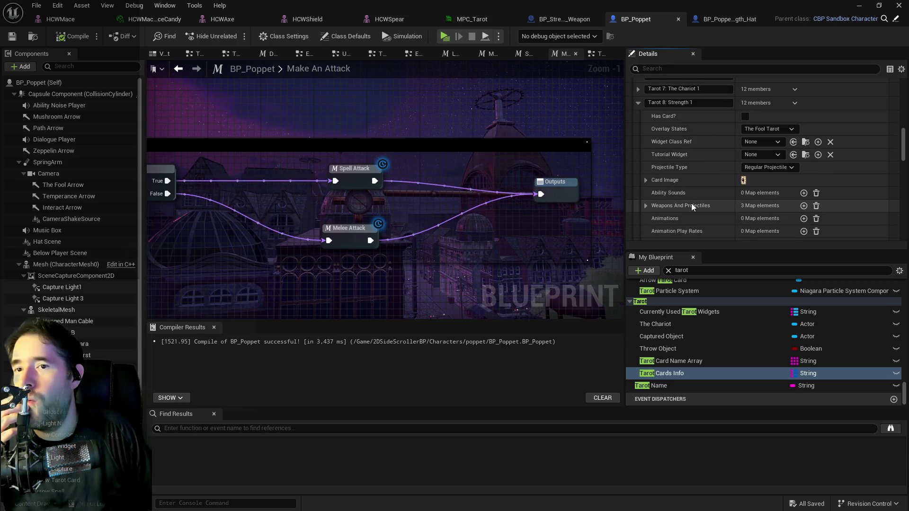
{"action": "scroll", "coordinate": [691, 203], "scroll_direction": "up", "scroll_amount": 1}
{"action": "scroll", "coordinate": [737, 180], "scroll_direction": "down", "scroll_amount": 1}
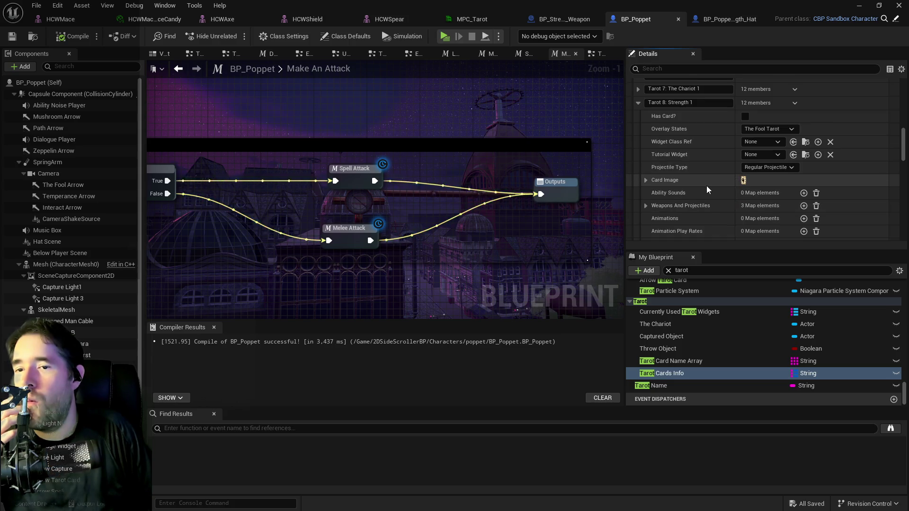
{"action": "scroll", "coordinate": [705, 179], "scroll_direction": "down", "scroll_amount": 4}
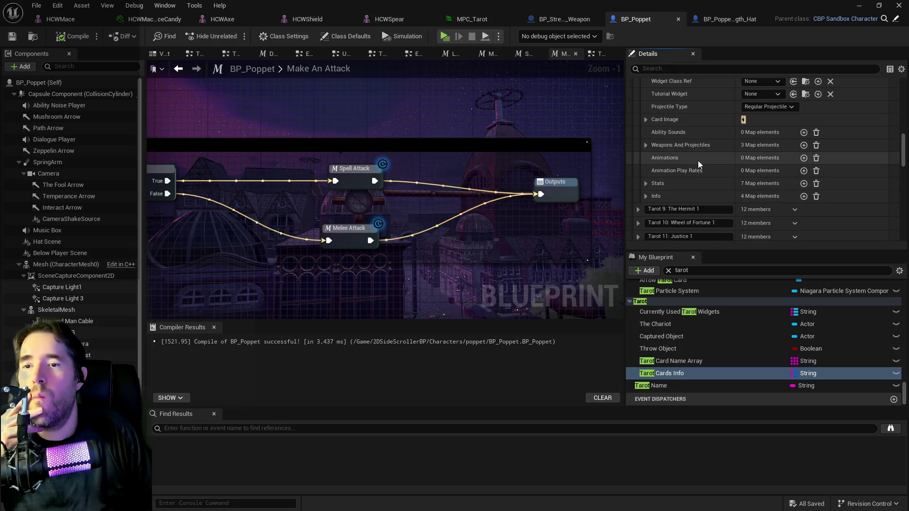
{"action": "right_click", "coordinate": [698, 161]}
{"action": "left_click", "coordinate": [718, 191]}
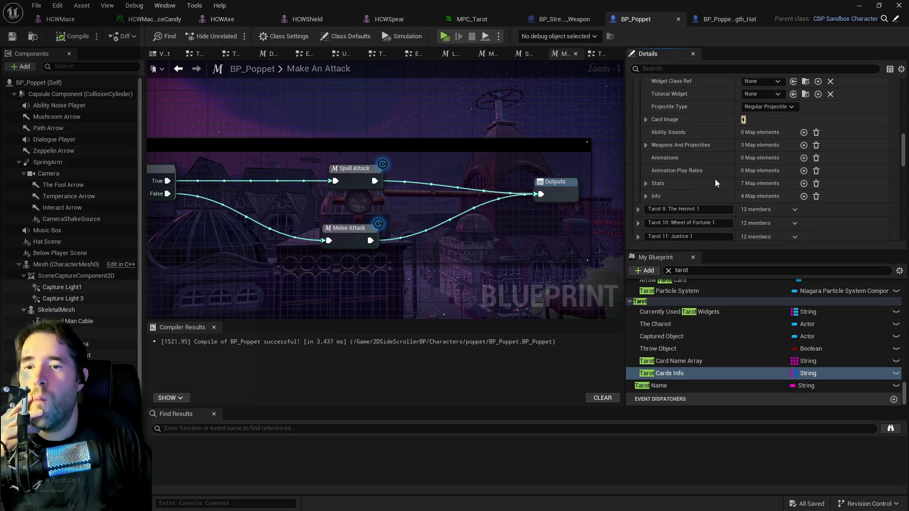
Copy The Fool's Animation Play Rates into Tarot 8: Strength, then expand Strength's Stats.
{"action": "scroll", "coordinate": [701, 167], "scroll_direction": "up", "scroll_amount": 2}
{"action": "scroll", "coordinate": [701, 167], "scroll_direction": "down", "scroll_amount": 5}
{"action": "scroll", "coordinate": [701, 167], "scroll_direction": "up", "scroll_amount": 3}
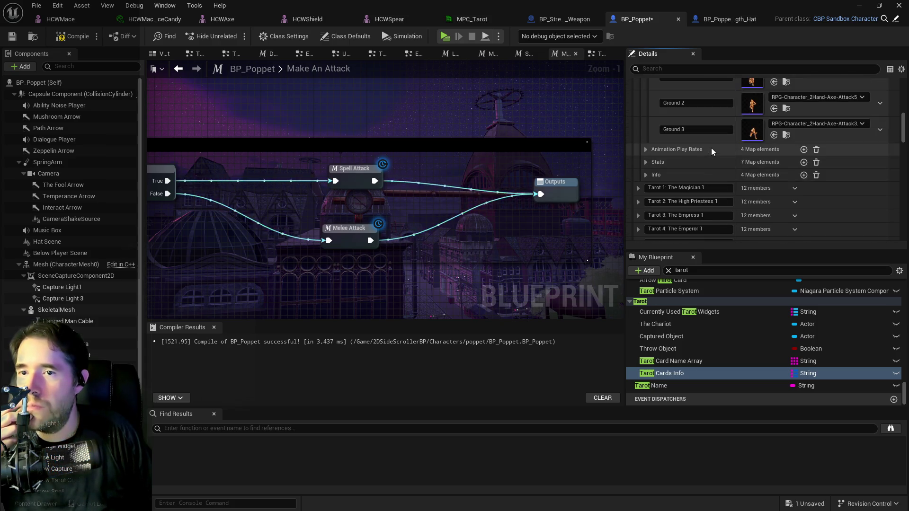
{"action": "right_click", "coordinate": [711, 148]}
{"action": "left_click", "coordinate": [732, 178]}
{"action": "scroll", "coordinate": [708, 195], "scroll_direction": "down", "scroll_amount": 4}
{"action": "scroll", "coordinate": [708, 195], "scroll_direction": "down", "scroll_amount": 4}
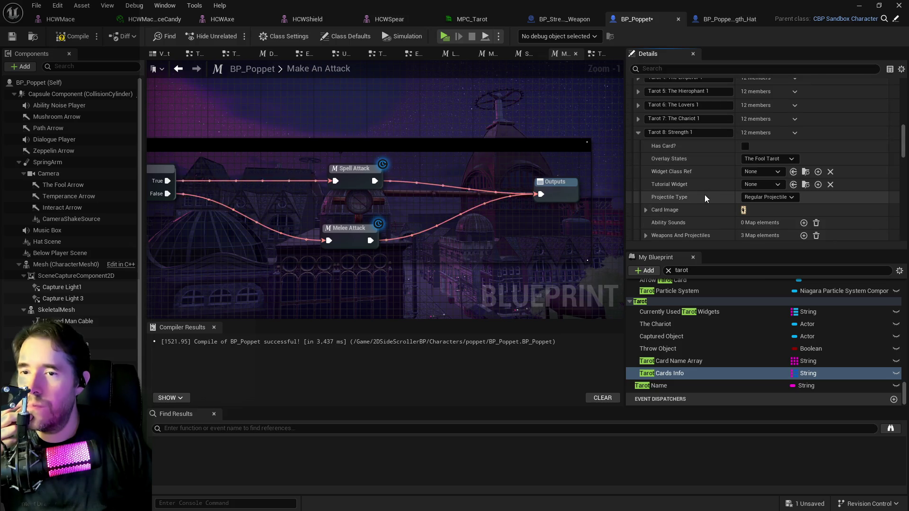
{"action": "scroll", "coordinate": [705, 198], "scroll_direction": "down", "scroll_amount": 2}
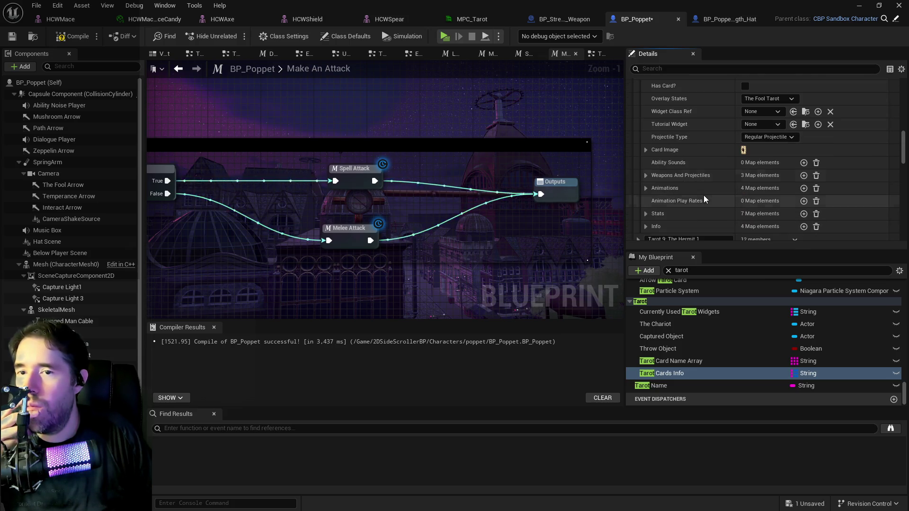
{"action": "right_click", "coordinate": [702, 201]}
{"action": "left_click", "coordinate": [720, 230]}
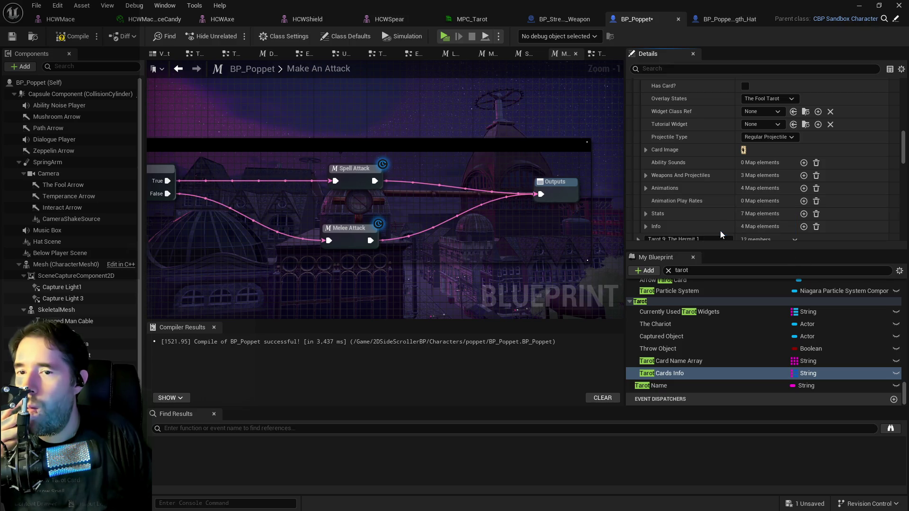
{"action": "left_click", "coordinate": [645, 214]}
{"action": "scroll", "coordinate": [647, 216], "scroll_direction": "down", "scroll_amount": 3}
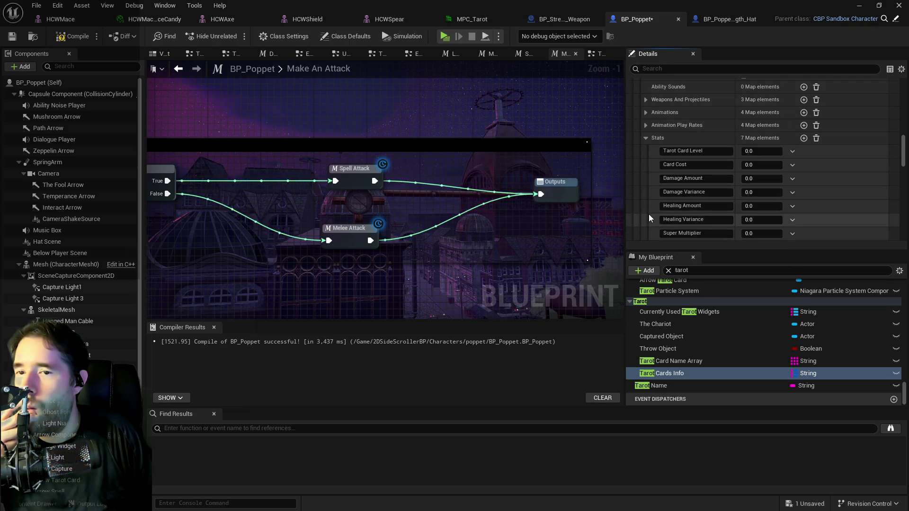
{"action": "scroll", "coordinate": [659, 220], "scroll_direction": "down", "scroll_amount": 1}
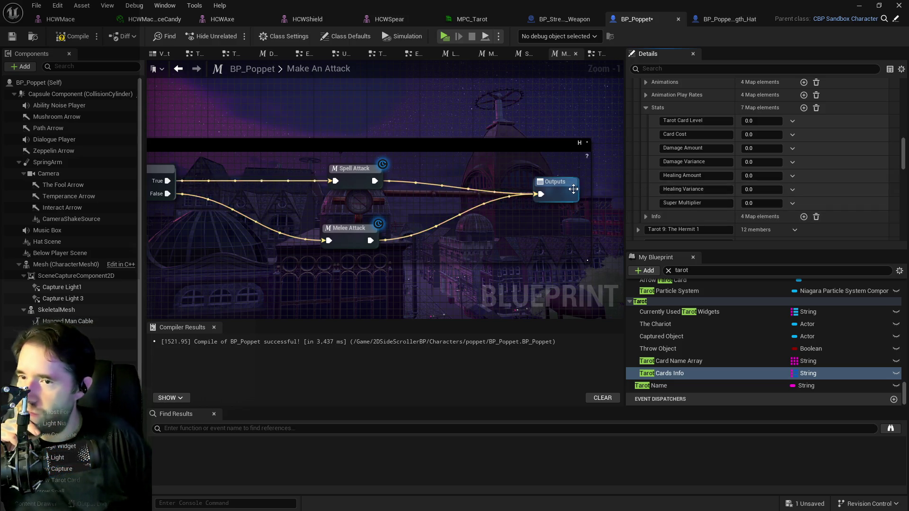
Move the Outputs node level with Spell Attack, then compile and save BP_Poppet.
{"action": "left_click_drag", "start_coordinate": [568, 193], "coordinate": [567, 179]}
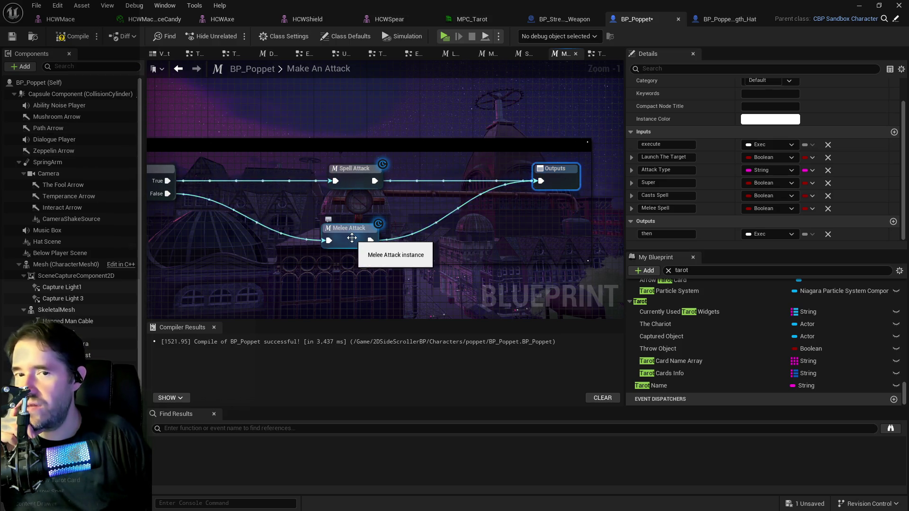
{"action": "left_click_drag", "start_coordinate": [199, 132], "coordinate": [167, 112]}
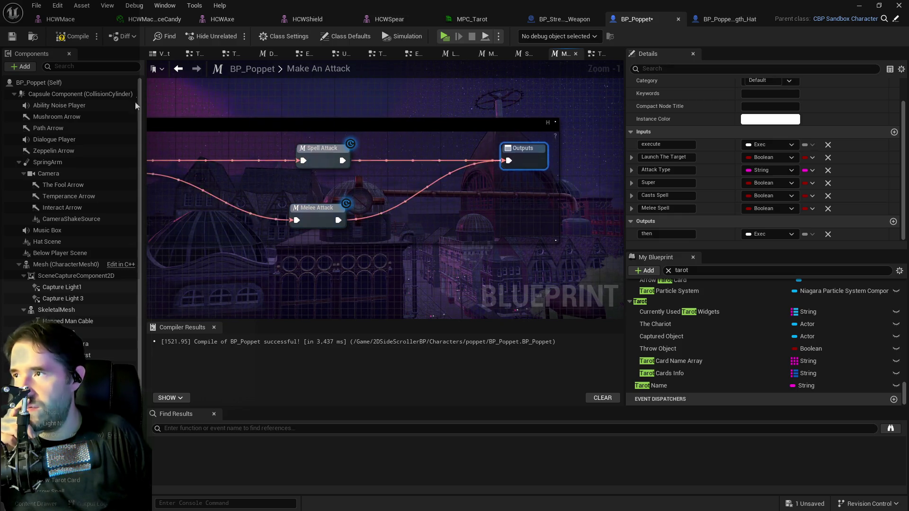
{"action": "left_click", "coordinate": [10, 41]}
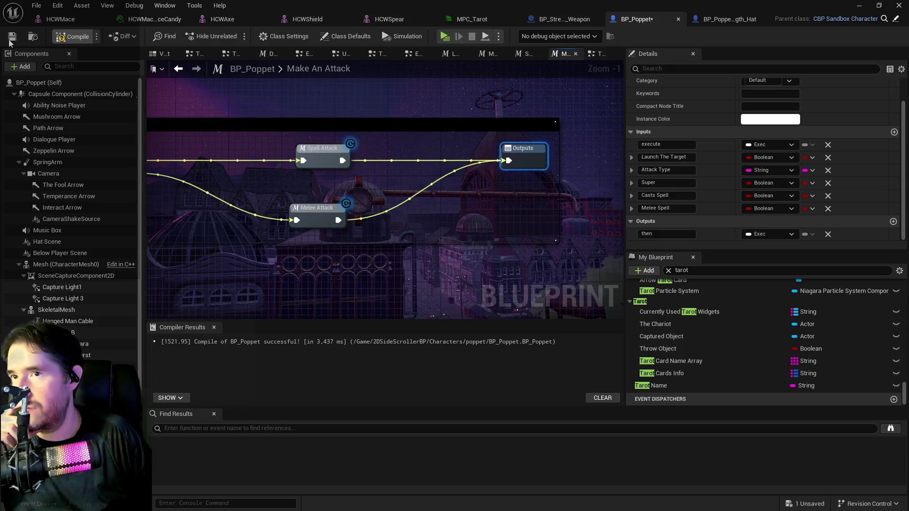
{"action": "left_click", "coordinate": [758, 374]}
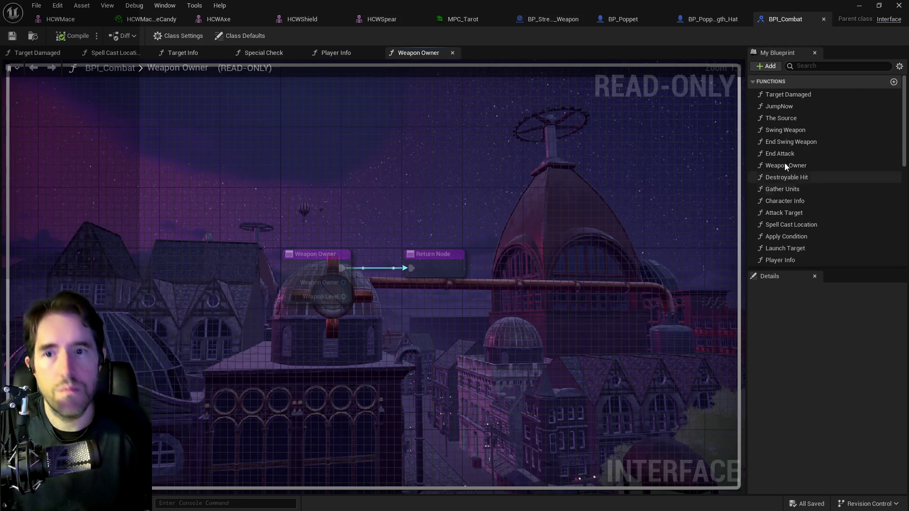
Create a new interface function in BPI_Combat, left as NewFunction.
{"action": "left_click", "coordinate": [770, 67]}
{"action": "left_click", "coordinate": [775, 102]}
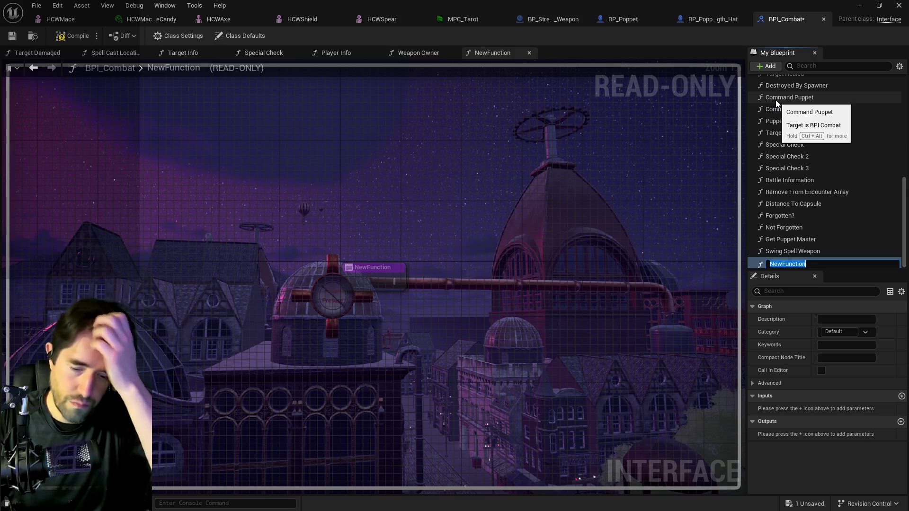
Rename the new interface function to Attach Enemy.
{"action": "type", "text": "Attach Enemy"}
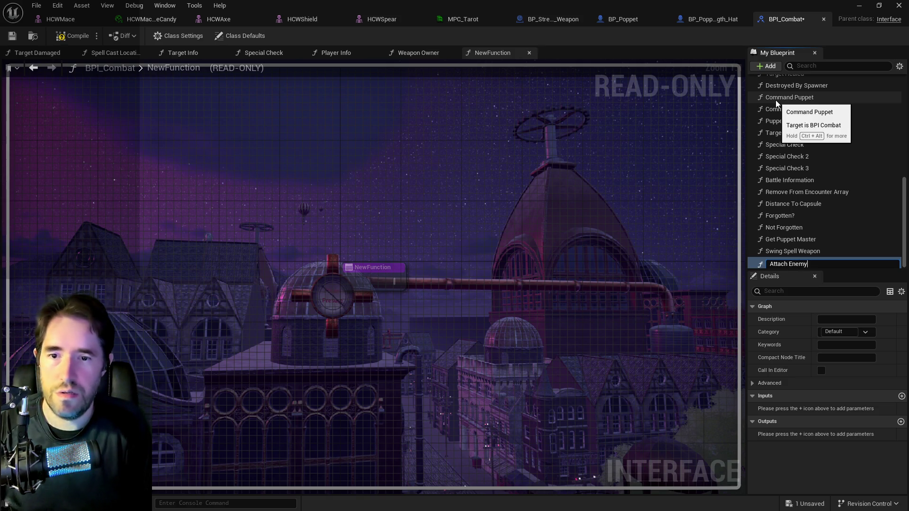
{"action": "key", "text": "Return"}
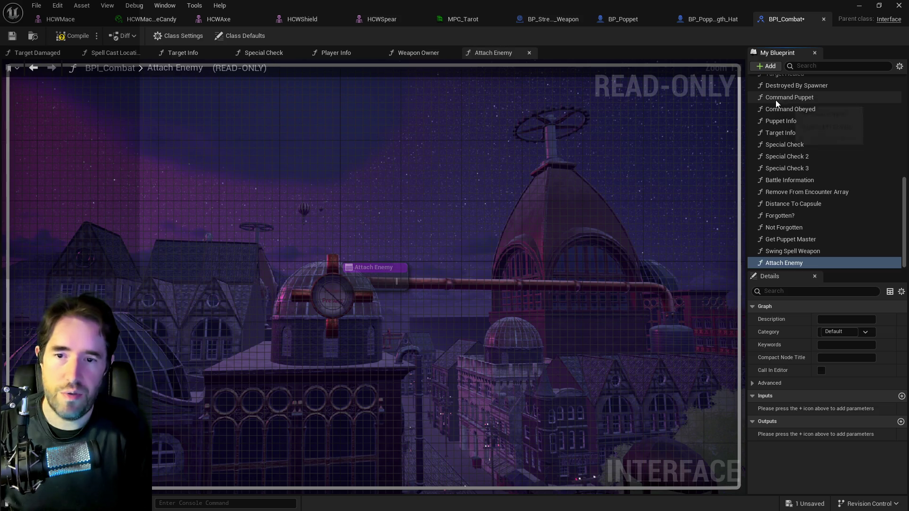
{"action": "left_click", "coordinate": [764, 67]}
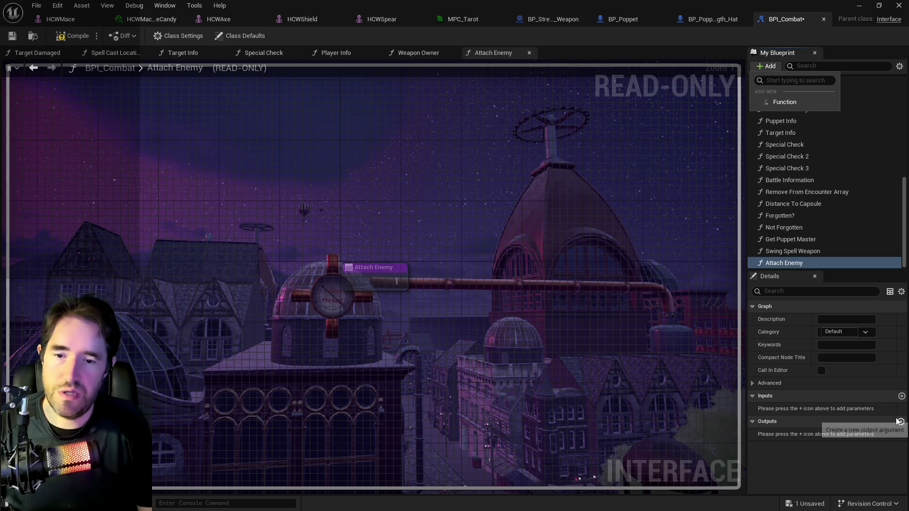
Give Attach Enemy an Actor object reference input named Enemy To Attach and save BPI_Combat.
{"action": "left_click", "coordinate": [901, 397]}
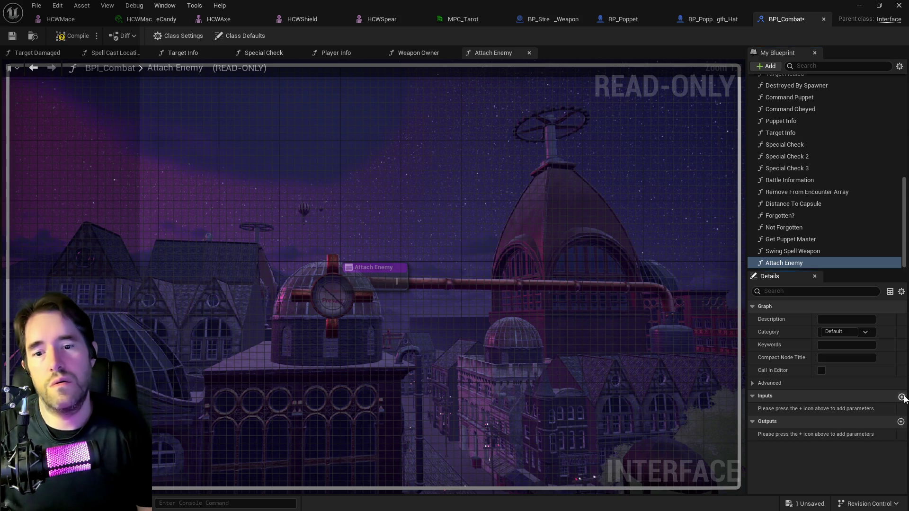
{"action": "left_click", "coordinate": [851, 408]}
{"action": "type", "text": "actor"}
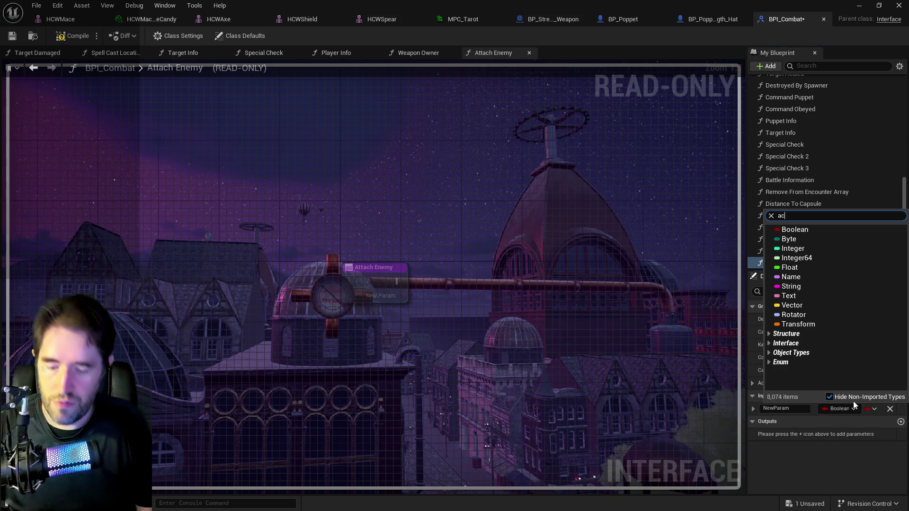
{"action": "mouse_move", "coordinate": [835, 312]}
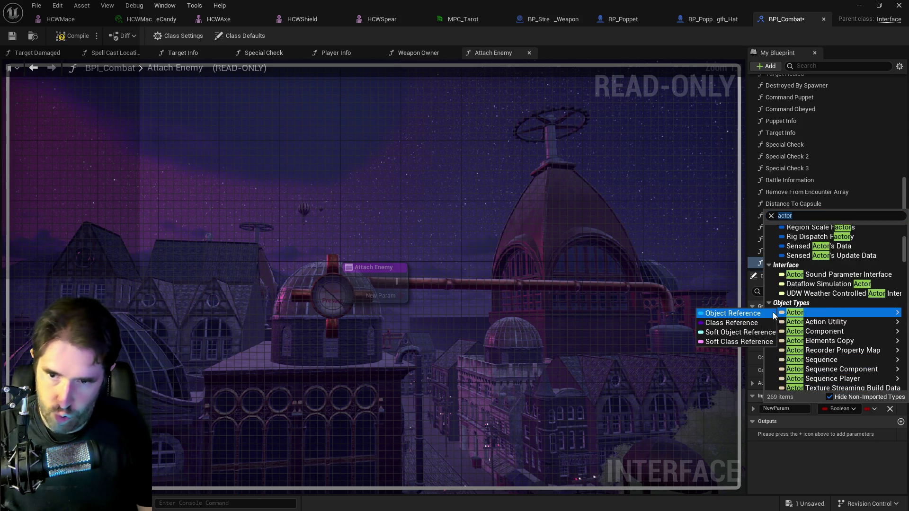
{"action": "left_click", "coordinate": [731, 314]}
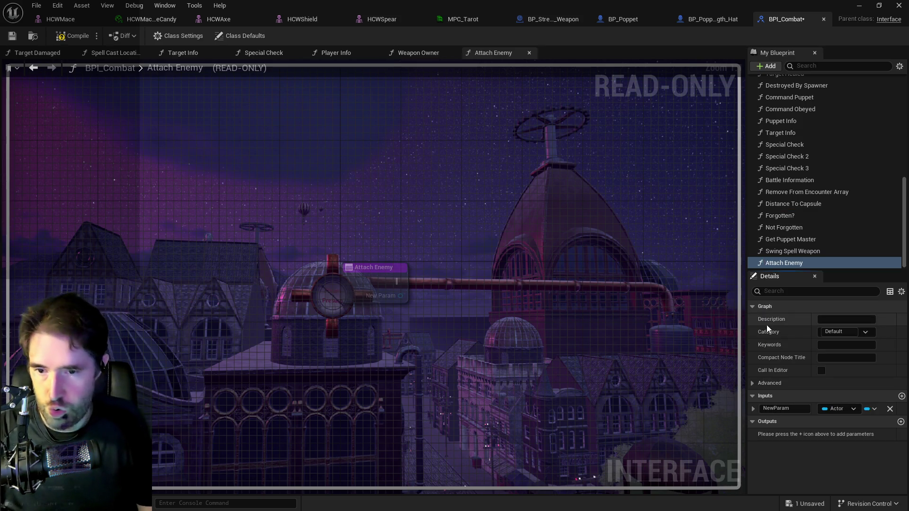
{"action": "double_click", "coordinate": [782, 408]}
{"action": "type", "text": "Enemy To Attach"}
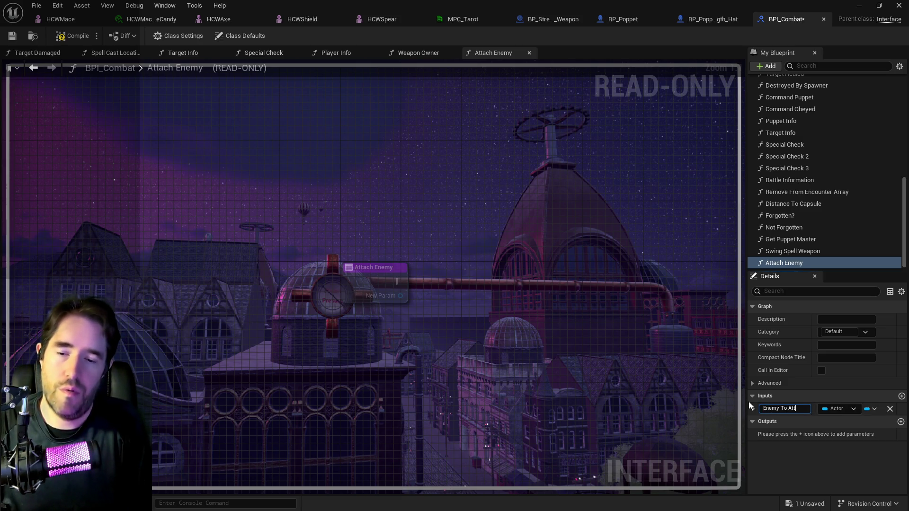
{"action": "key", "text": "Return"}
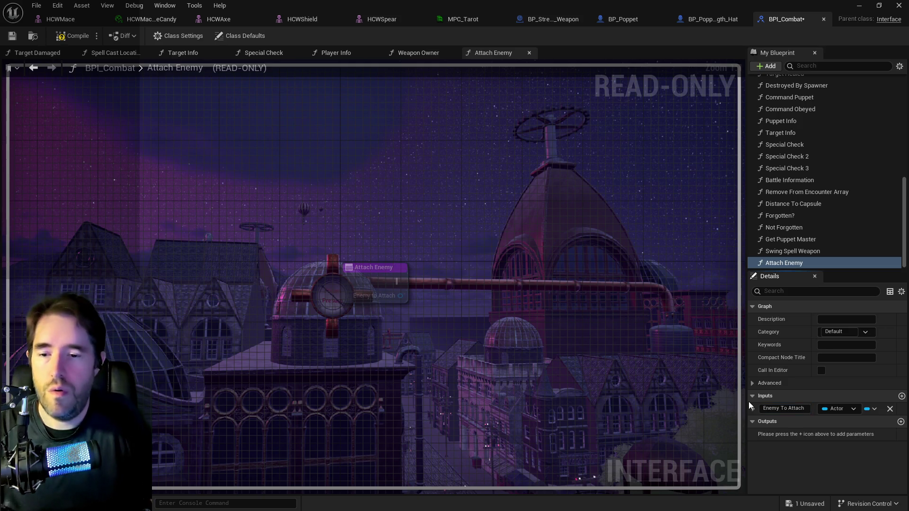
{"action": "left_click", "coordinate": [8, 38]}
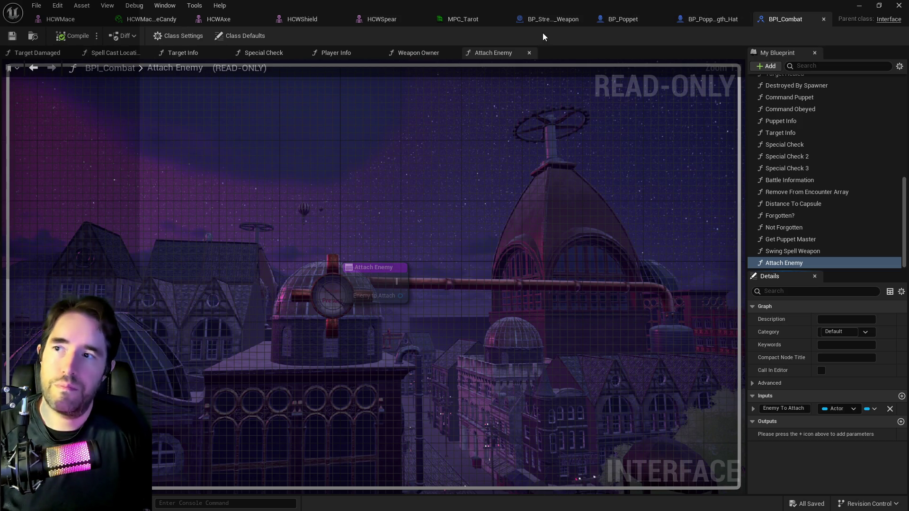
{"action": "left_click", "coordinate": [551, 20]}
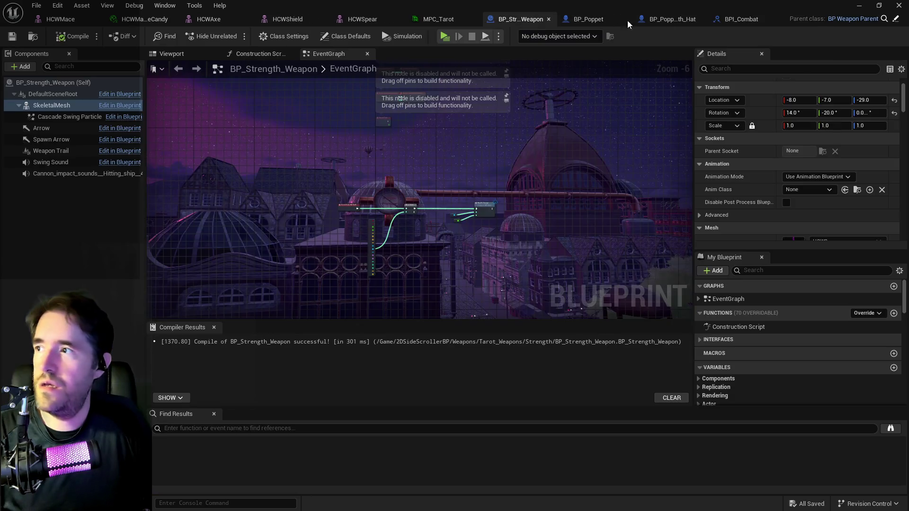
Open BP_Weapon_Parent's EventGraph and its collapsed Weapon Ray Trace Graph.
{"action": "left_click", "coordinate": [897, 18]}
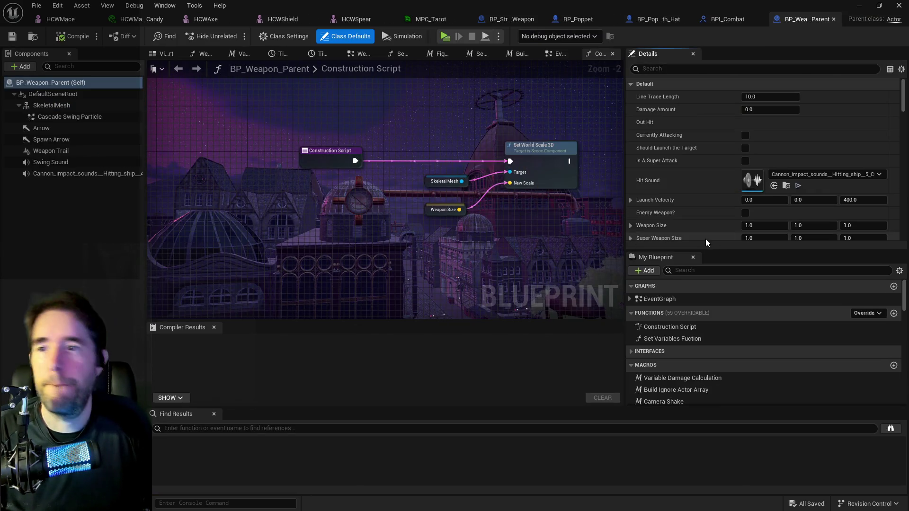
{"action": "left_click", "coordinate": [560, 54]}
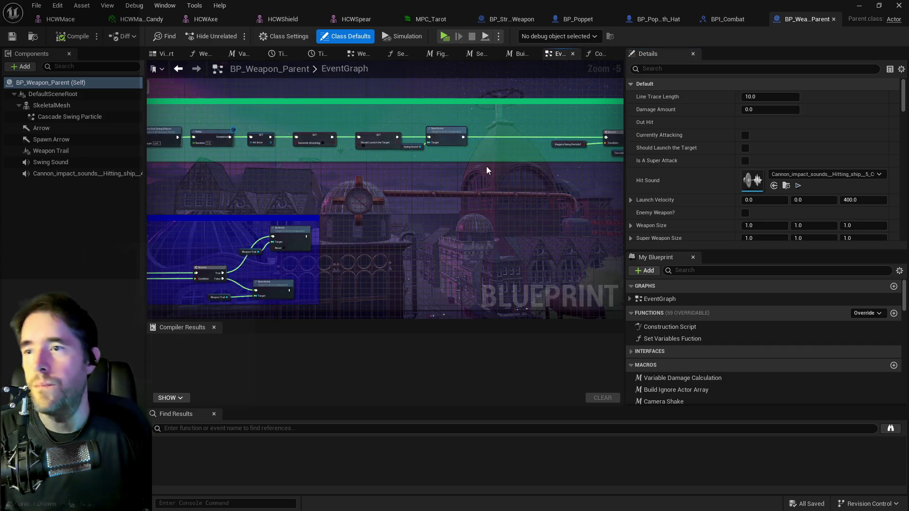
{"action": "scroll", "coordinate": [483, 174], "scroll_direction": "up", "scroll_amount": 5}
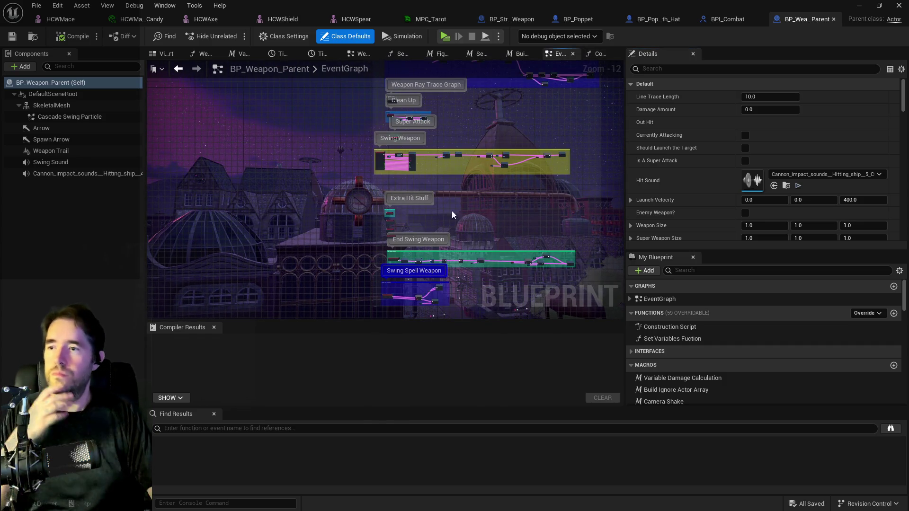
{"action": "scroll", "coordinate": [495, 196], "scroll_direction": "up", "scroll_amount": 5}
{"action": "scroll", "coordinate": [457, 234], "scroll_direction": "up", "scroll_amount": 3}
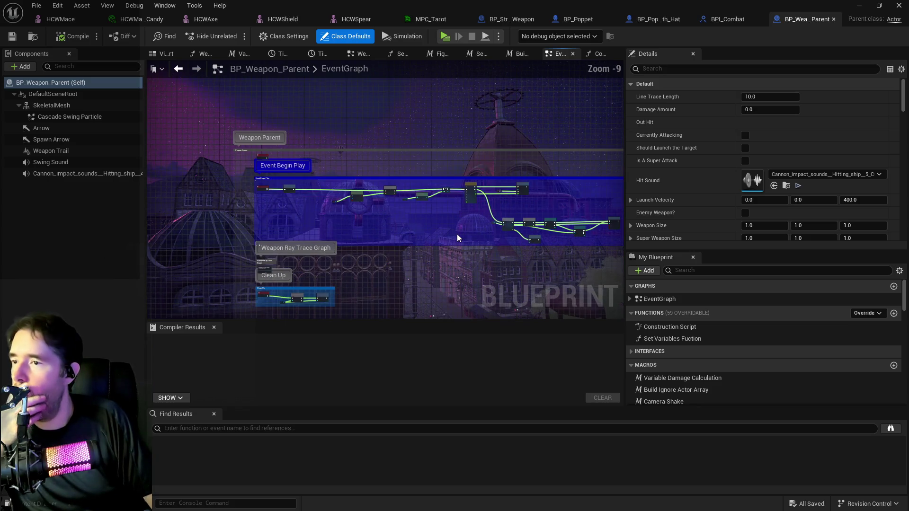
{"action": "scroll", "coordinate": [388, 207], "scroll_direction": "up", "scroll_amount": 5}
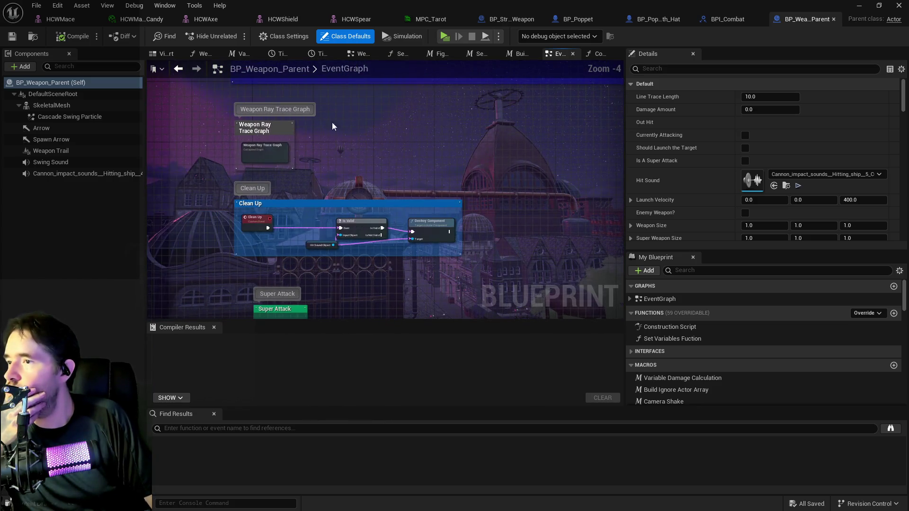
{"action": "double_click", "coordinate": [257, 155]}
Follow the ray trace chain from FIND and AND through Component Has Tag to Actor Hit.
{"action": "scroll", "coordinate": [408, 150], "scroll_direction": "up", "scroll_amount": 7}
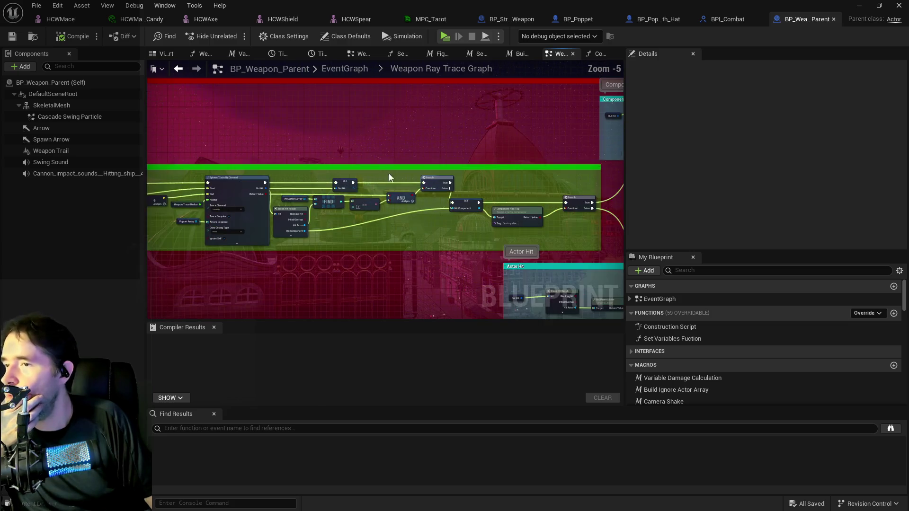
{"action": "scroll", "coordinate": [365, 200], "scroll_direction": "up", "scroll_amount": 3}
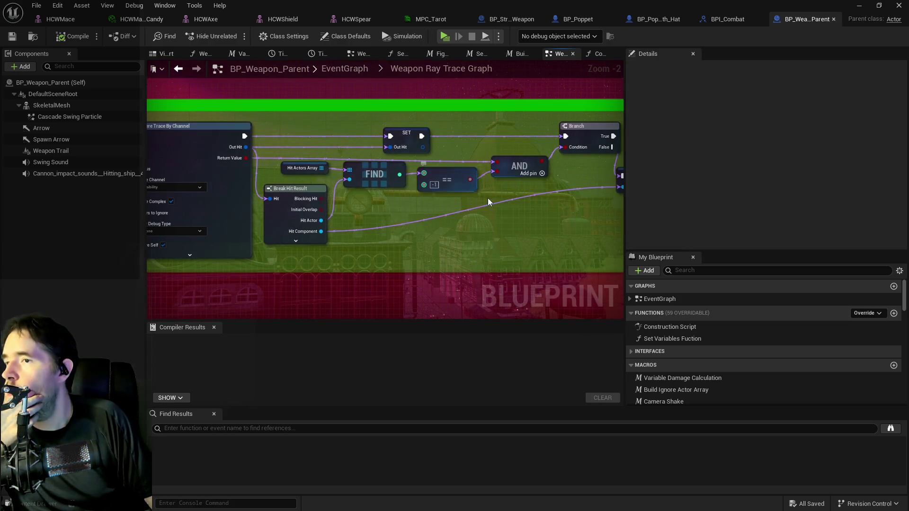
{"action": "mouse_move", "coordinate": [388, 208]}
{"action": "left_mouse_down"}
{"action": "mouse_move", "coordinate": [592, 172]}
{"action": "mouse_move", "coordinate": [357, 191]}
{"action": "mouse_move", "coordinate": [258, 178]}
{"action": "mouse_move", "coordinate": [371, 166]}
{"action": "left_mouse_up"}
{"action": "left_click_drag", "start_coordinate": [434, 177], "coordinate": [240, 174]}
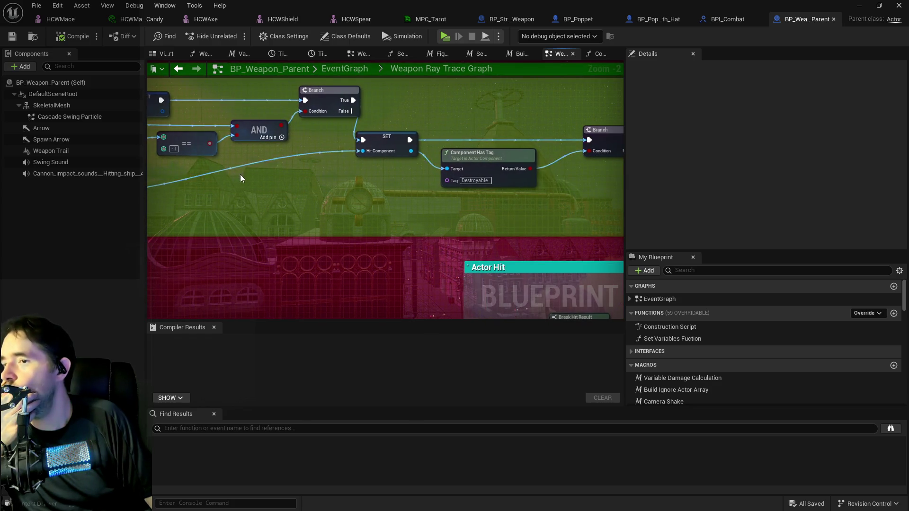
{"action": "left_click_drag", "start_coordinate": [365, 193], "coordinate": [189, 192]}
{"action": "scroll", "coordinate": [223, 198], "scroll_direction": "down", "scroll_amount": 3}
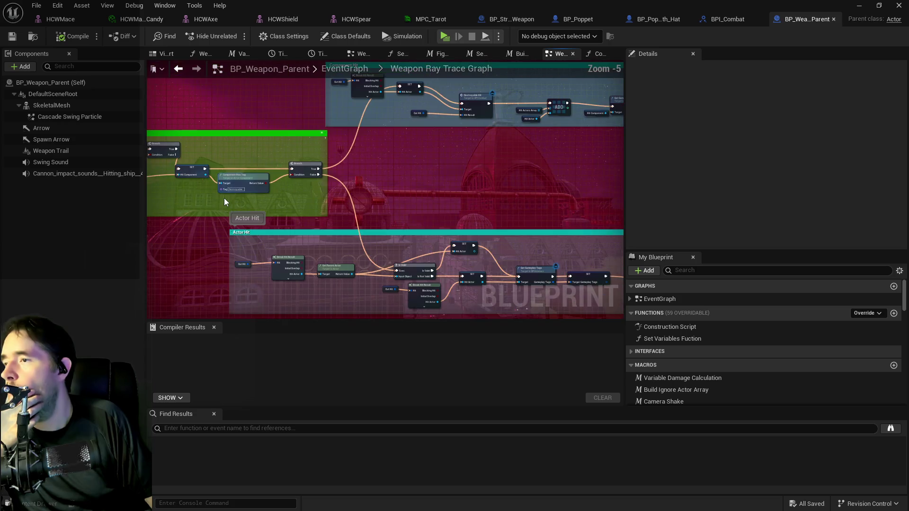
{"action": "scroll", "coordinate": [410, 165], "scroll_direction": "up", "scroll_amount": 2}
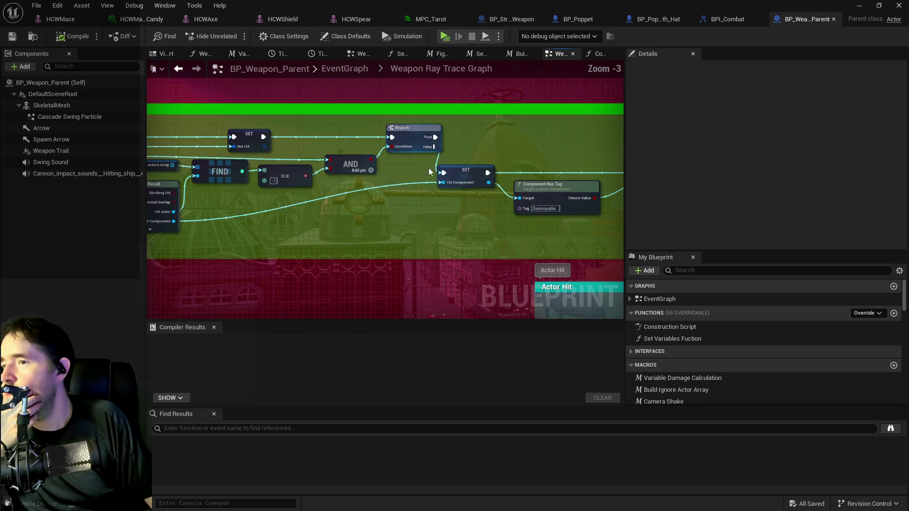
{"action": "mouse_move", "coordinate": [423, 176]}
{"action": "left_mouse_down"}
{"action": "mouse_move", "coordinate": [307, 170]}
{"action": "mouse_move", "coordinate": [367, 212]}
{"action": "mouse_move", "coordinate": [430, 82]}
{"action": "left_mouse_up"}
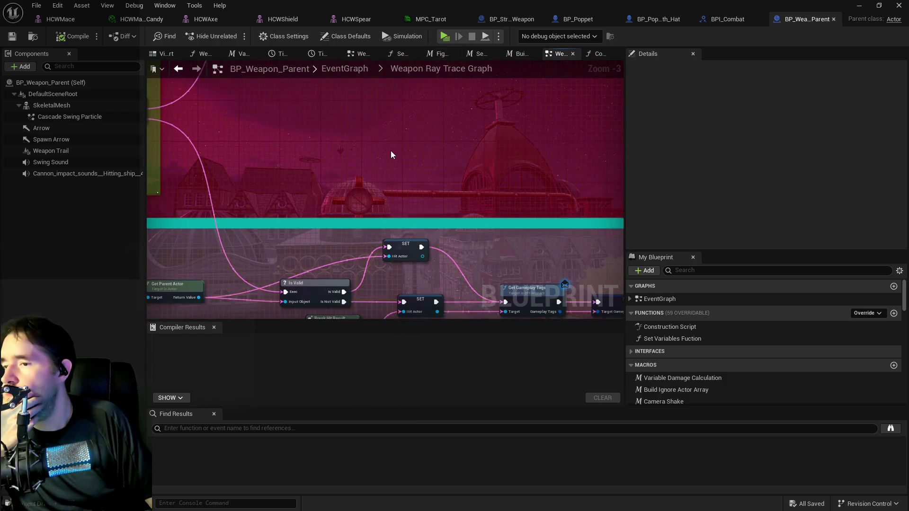
{"action": "scroll", "coordinate": [391, 155], "scroll_direction": "down", "scroll_amount": 2}
{"action": "scroll", "coordinate": [411, 109], "scroll_direction": "up", "scroll_amount": 2}
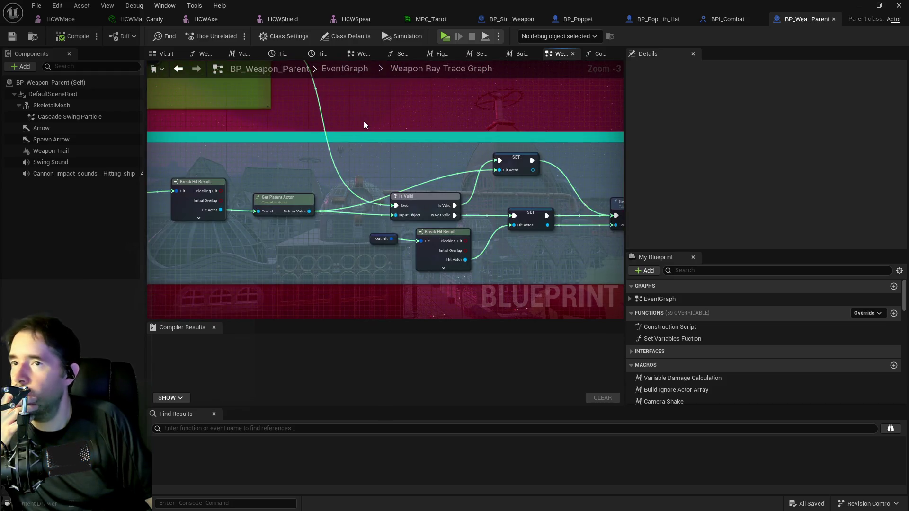
{"action": "scroll", "coordinate": [363, 120], "scroll_direction": "down", "scroll_amount": 2}
{"action": "scroll", "coordinate": [502, 147], "scroll_direction": "down", "scroll_amount": 1}
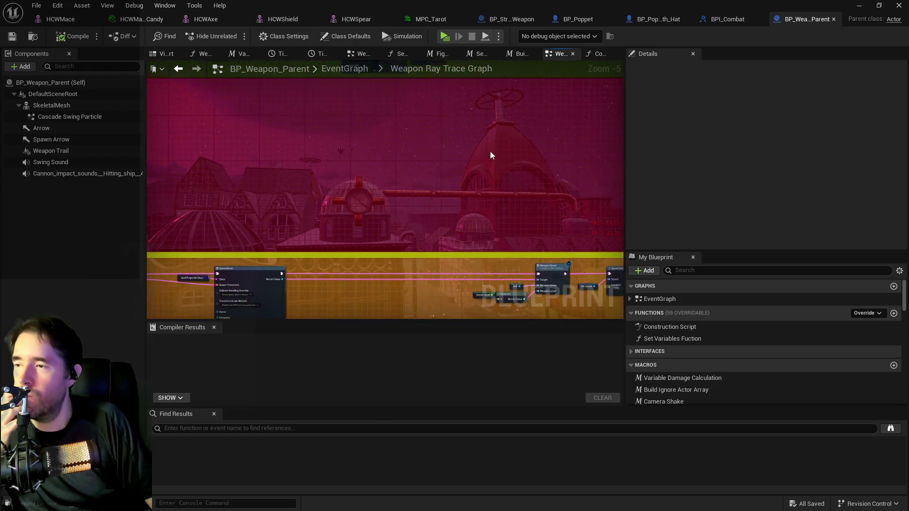
{"action": "scroll", "coordinate": [501, 147], "scroll_direction": "down", "scroll_amount": 4}
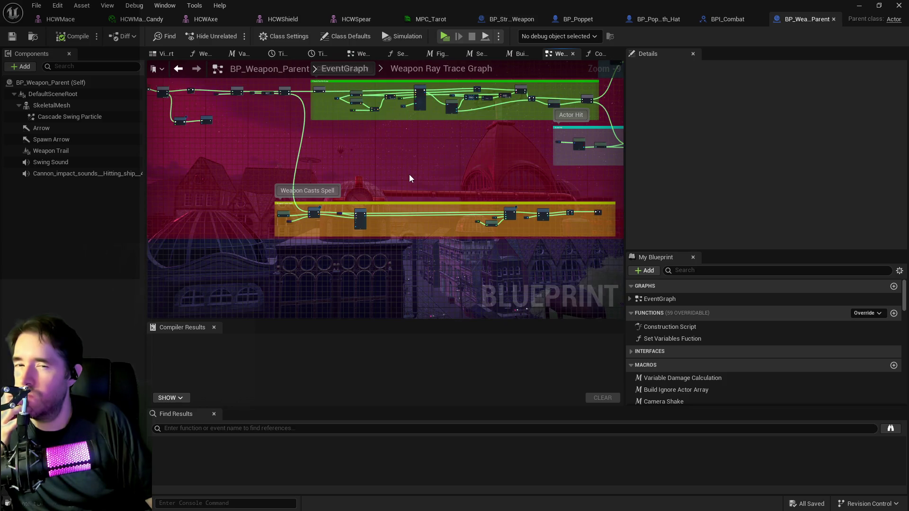
Pan the Weapon Ray Trace Graph across the Check For Hit Actor and Weapon Casts Spell groups.
{"action": "right_click", "coordinate": [410, 178]}
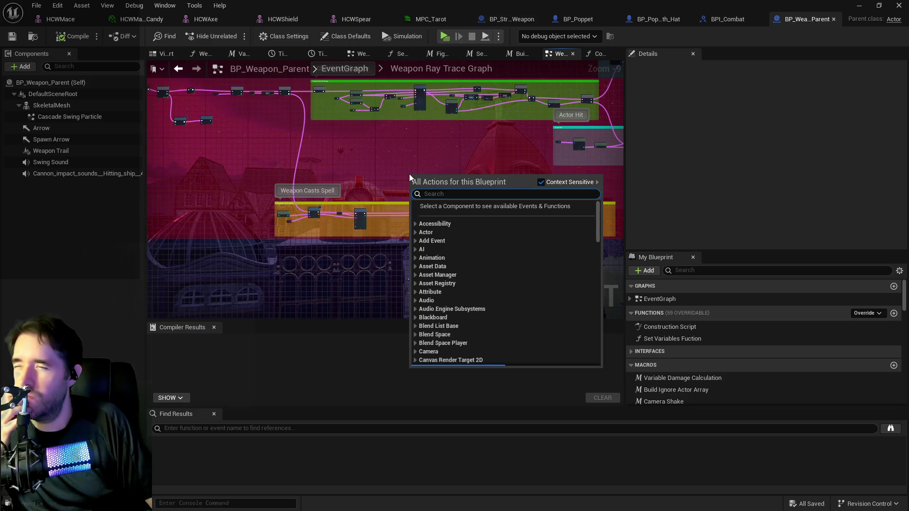
{"action": "left_click", "coordinate": [398, 141]}
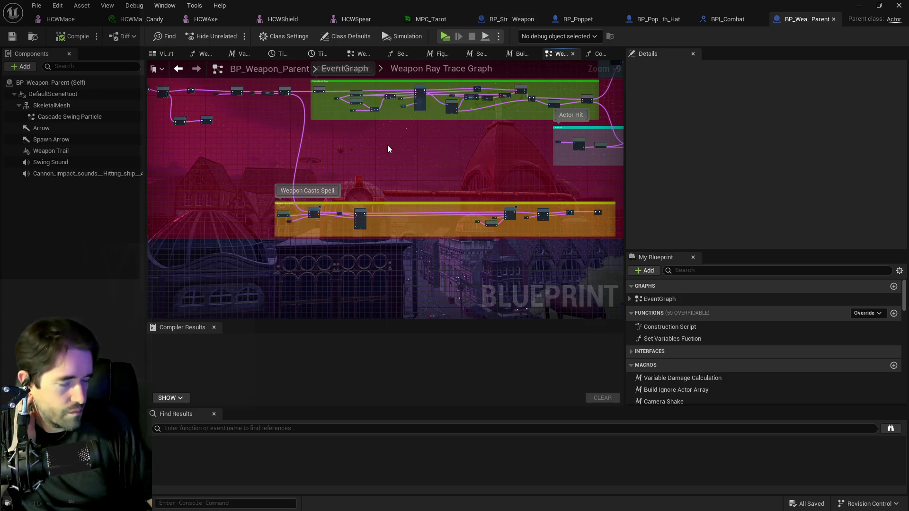
{"action": "left_click", "coordinate": [387, 145]}
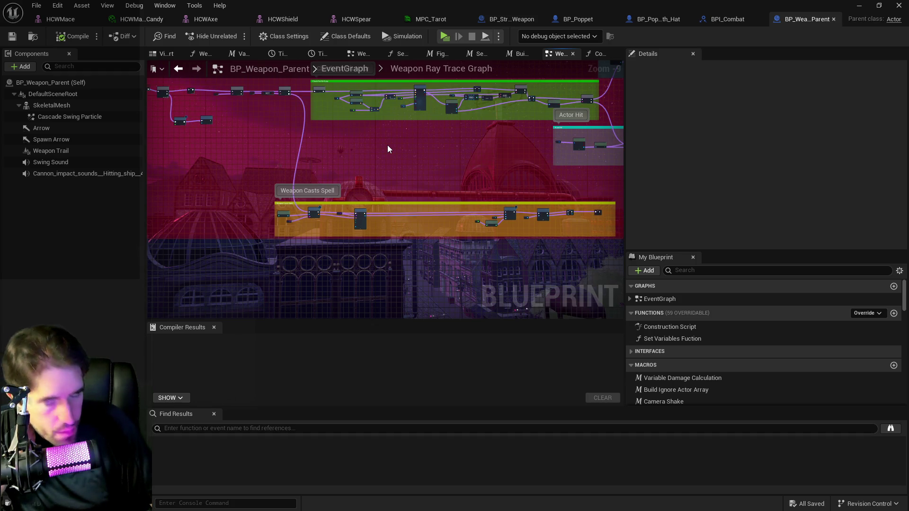
{"action": "left_click_drag", "start_coordinate": [309, 173], "coordinate": [488, 205]}
{"action": "scroll", "coordinate": [363, 133], "scroll_direction": "up", "scroll_amount": 2}
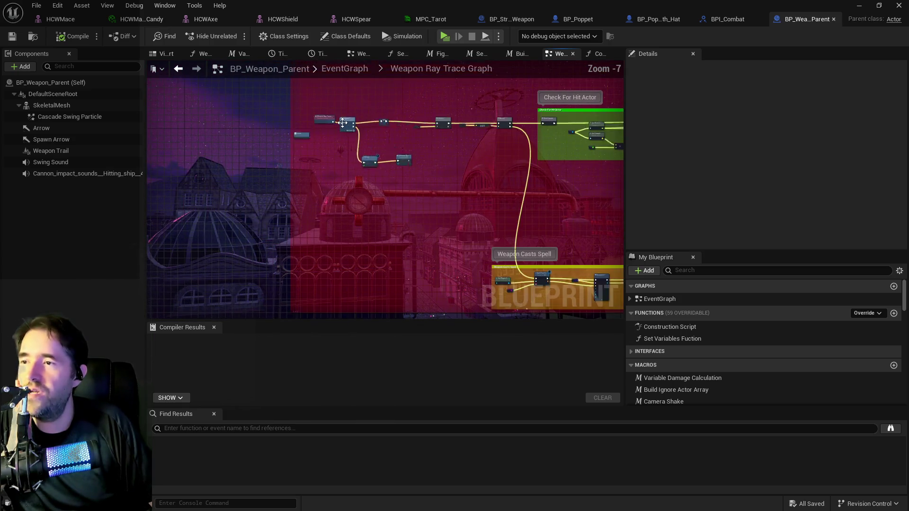
{"action": "left_click_drag", "start_coordinate": [428, 143], "coordinate": [340, 140]}
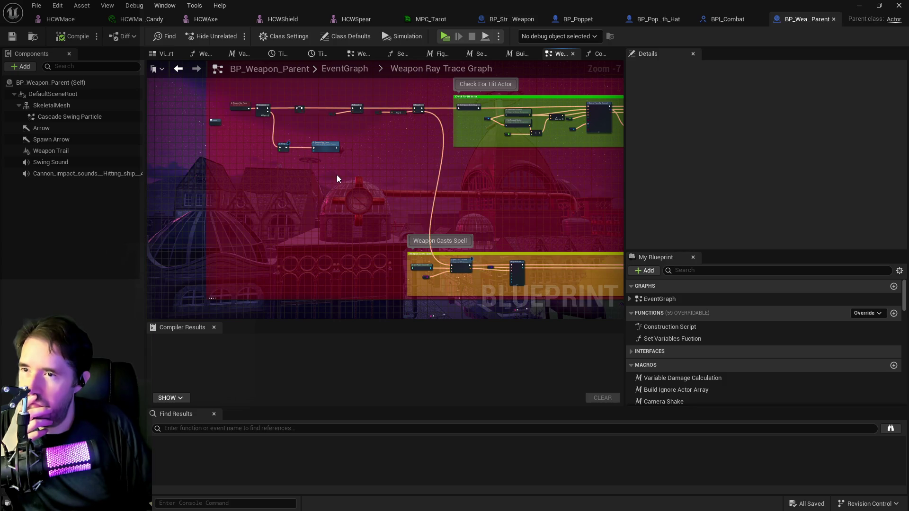
{"action": "left_click_drag", "start_coordinate": [356, 203], "coordinate": [296, 184]}
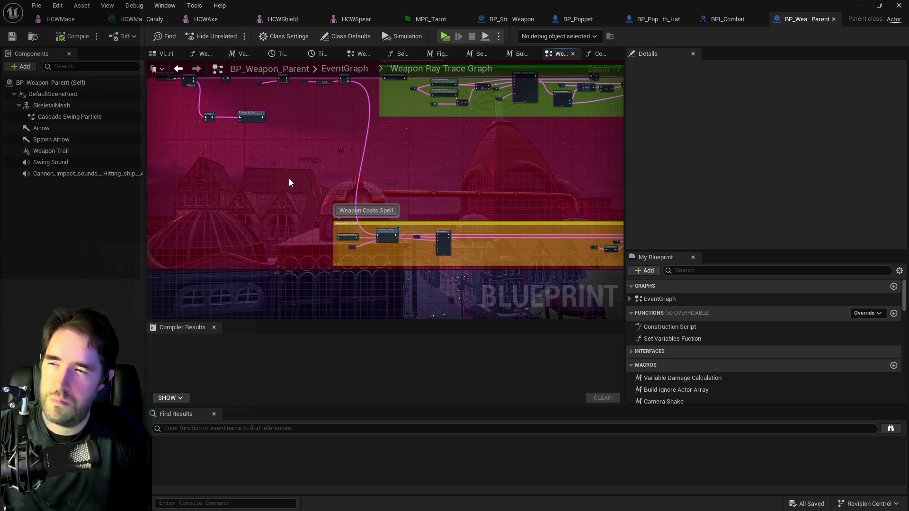
{"action": "mouse_move", "coordinate": [302, 167]}
{"action": "left_mouse_down"}
{"action": "mouse_move", "coordinate": [480, 257]}
{"action": "mouse_move", "coordinate": [310, 216]}
{"action": "left_mouse_up"}
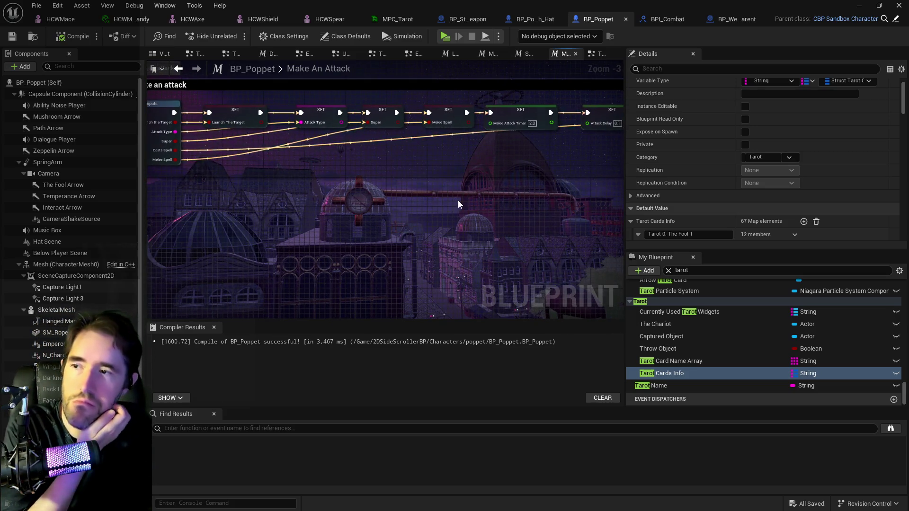
Find the Gameplay Tags variable and choose Manage Gameplay Tags from its default value picker.
{"action": "mouse_move", "coordinate": [481, 189]}
{"action": "left_mouse_down"}
{"action": "mouse_move", "coordinate": [547, 175]}
{"action": "mouse_move", "coordinate": [283, 171]}
{"action": "left_mouse_up"}
{"action": "mouse_move", "coordinate": [451, 138]}
{"action": "left_mouse_down"}
{"action": "mouse_move", "coordinate": [345, 133]}
{"action": "mouse_move", "coordinate": [467, 183]}
{"action": "left_mouse_up"}
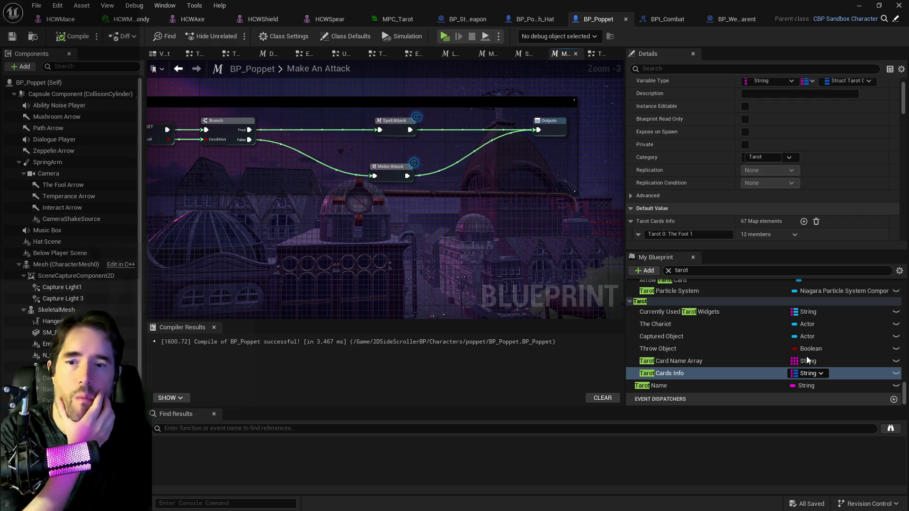
{"action": "key", "text": "ctrl+f"}
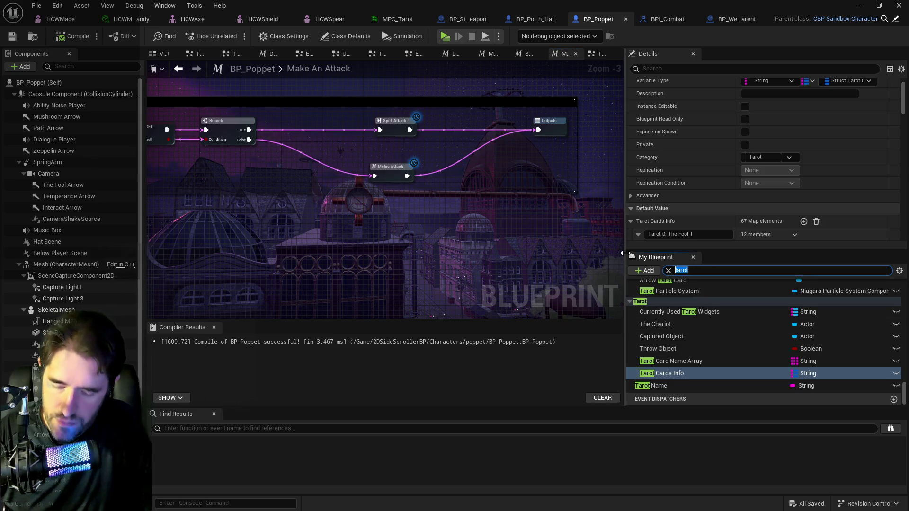
{"action": "type", "text": "gameplay tag"}
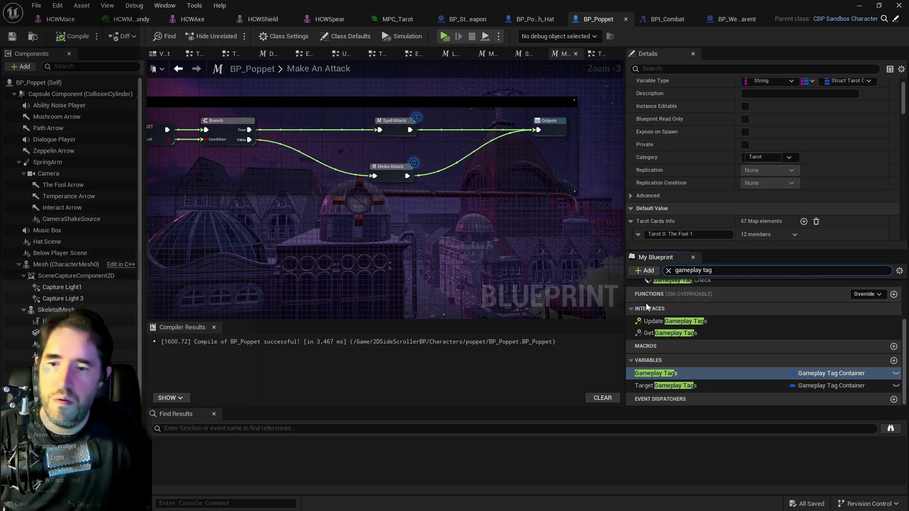
{"action": "left_click", "coordinate": [653, 374]}
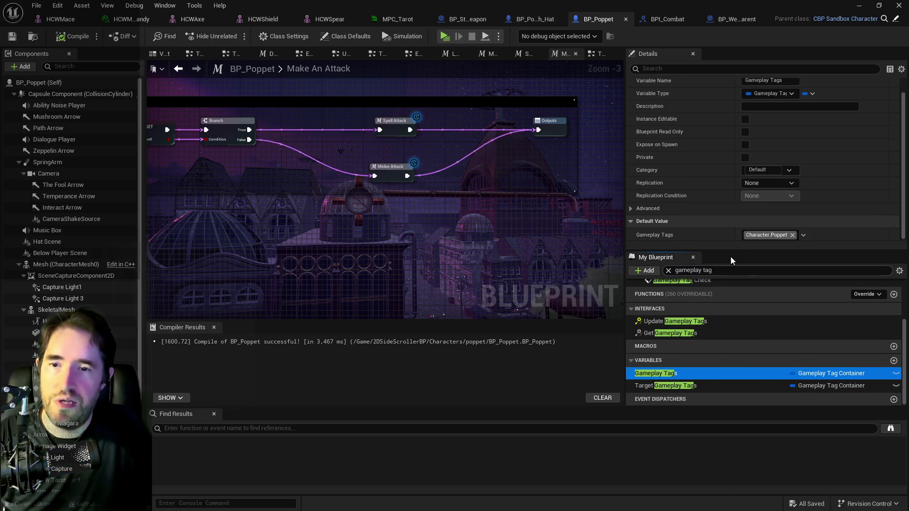
{"action": "left_click", "coordinate": [742, 235]}
{"action": "left_click", "coordinate": [763, 274]}
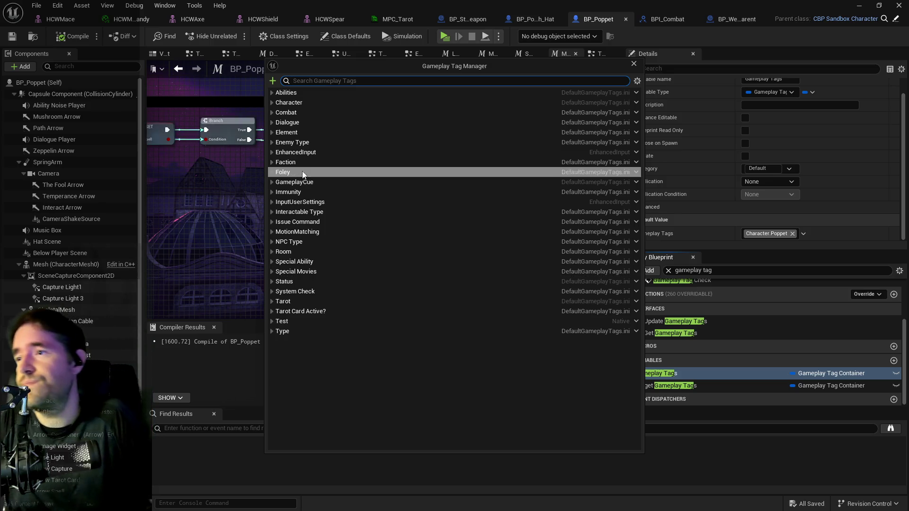
Add a Weapon Types gameplay tag stored in DefaultGameplayTags.ini.
{"action": "left_click", "coordinate": [272, 82]}
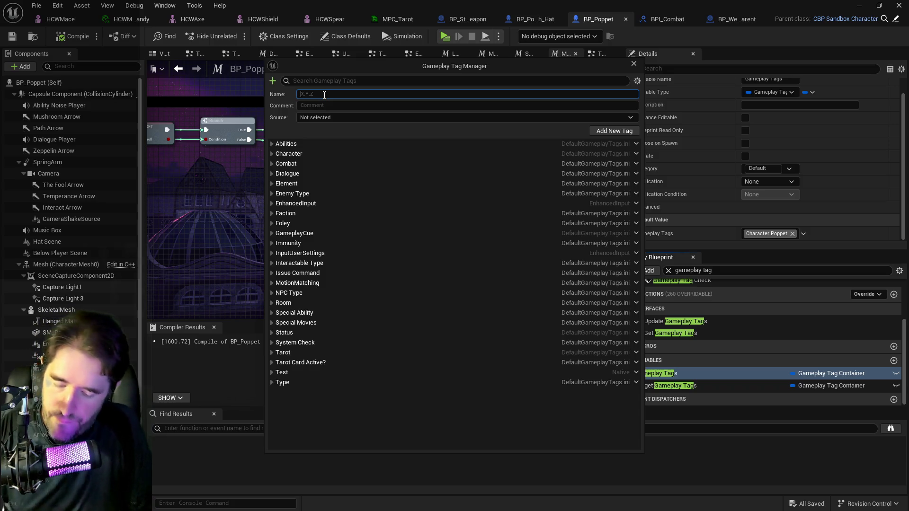
{"action": "type", "text": "WeaponTypes"}
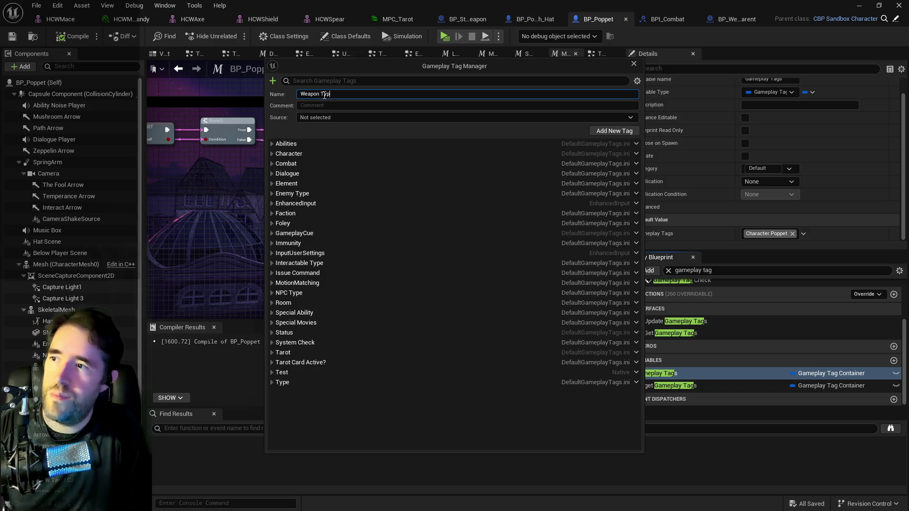
{"action": "left_click", "coordinate": [615, 132]}
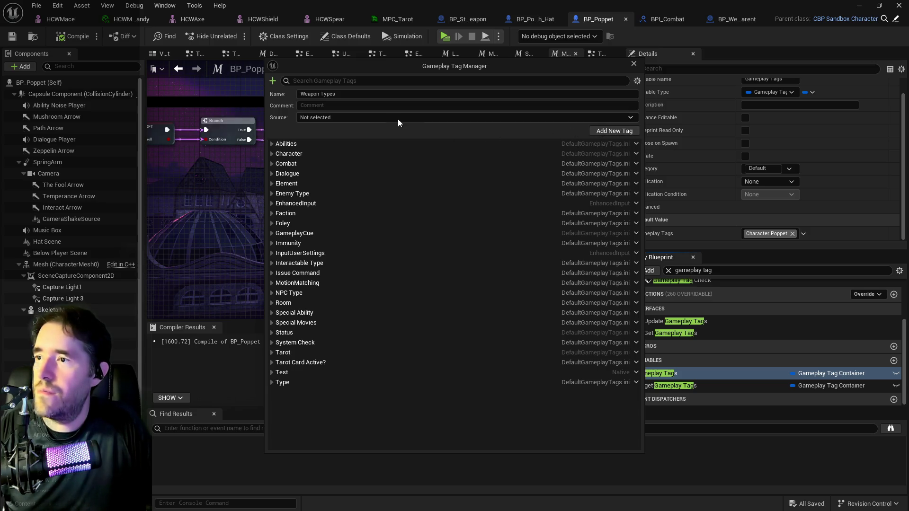
{"action": "left_click", "coordinate": [360, 108]}
{"action": "left_click", "coordinate": [359, 117]}
{"action": "left_click", "coordinate": [348, 138]}
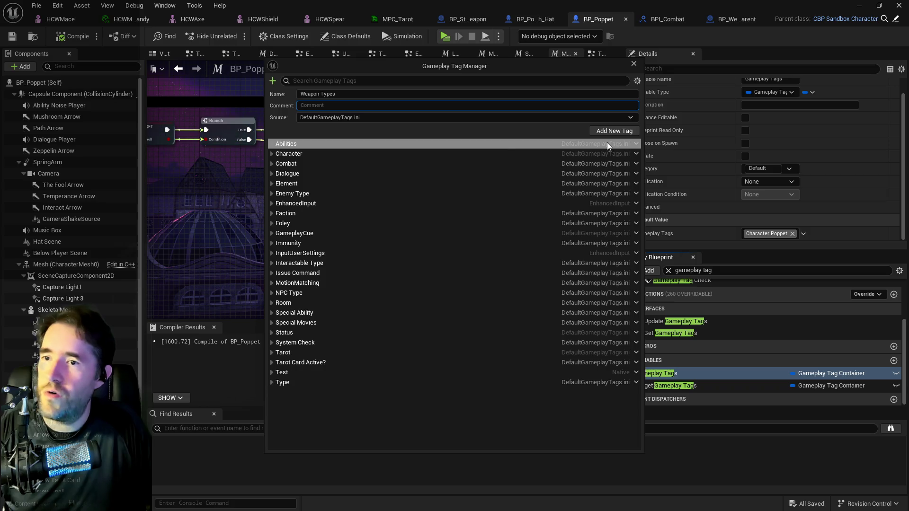
{"action": "left_click", "coordinate": [610, 131]}
Add a Sticky sub-tag under Weapon Types and close the tag manager.
{"action": "right_click", "coordinate": [303, 390]}
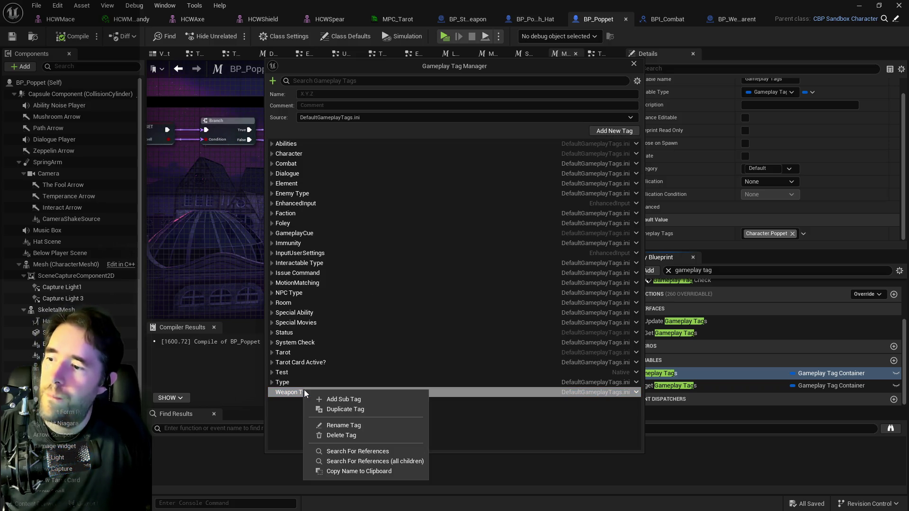
{"action": "left_click", "coordinate": [320, 399]}
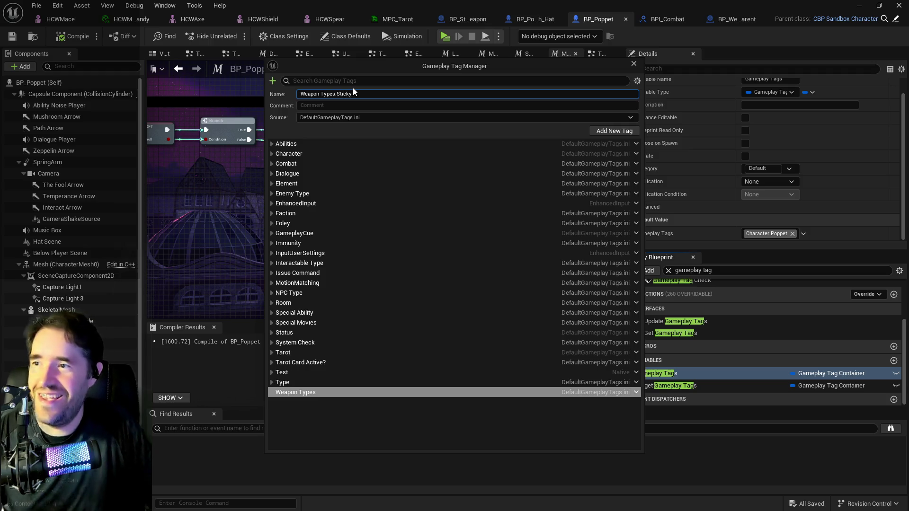
{"action": "left_click", "coordinate": [604, 132]}
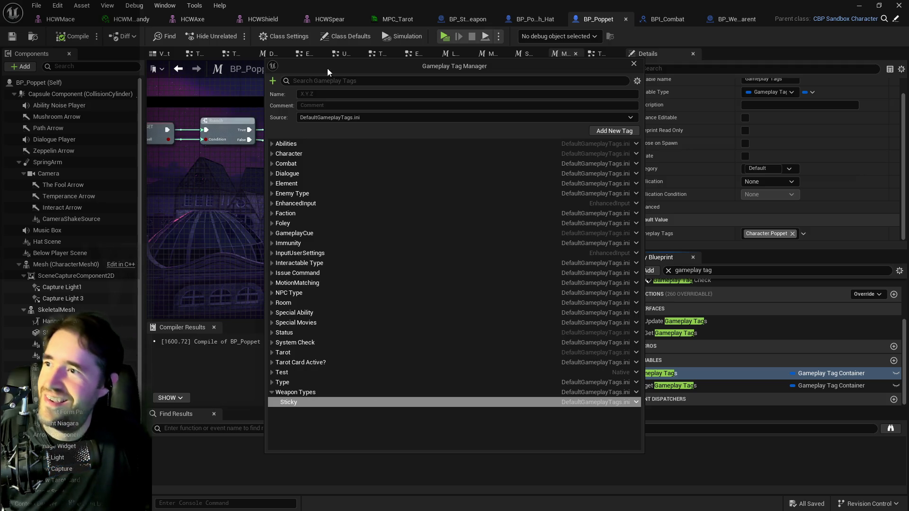
{"action": "key", "text": "Escape"}
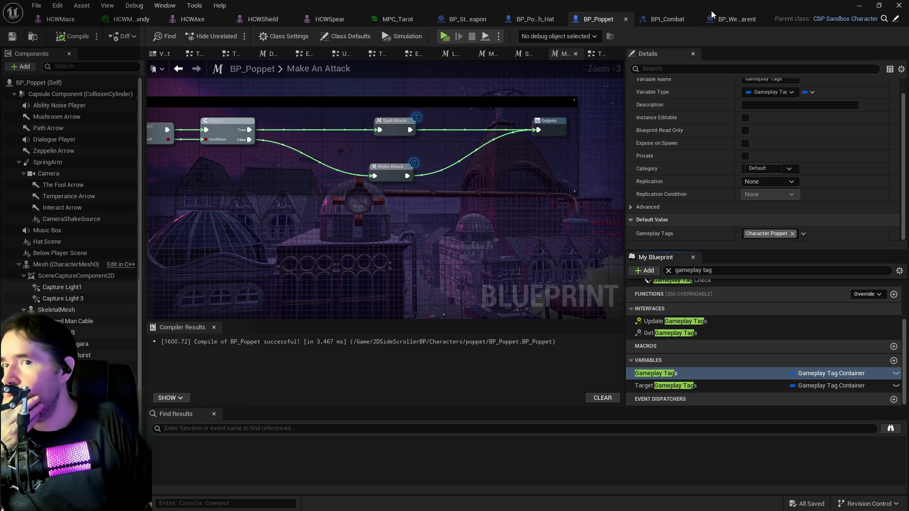
Tick Weapon Types.Sticky in BP_Strength_Weapon's Weapon Gameplay Tags default value.
{"action": "left_click", "coordinate": [473, 19]}
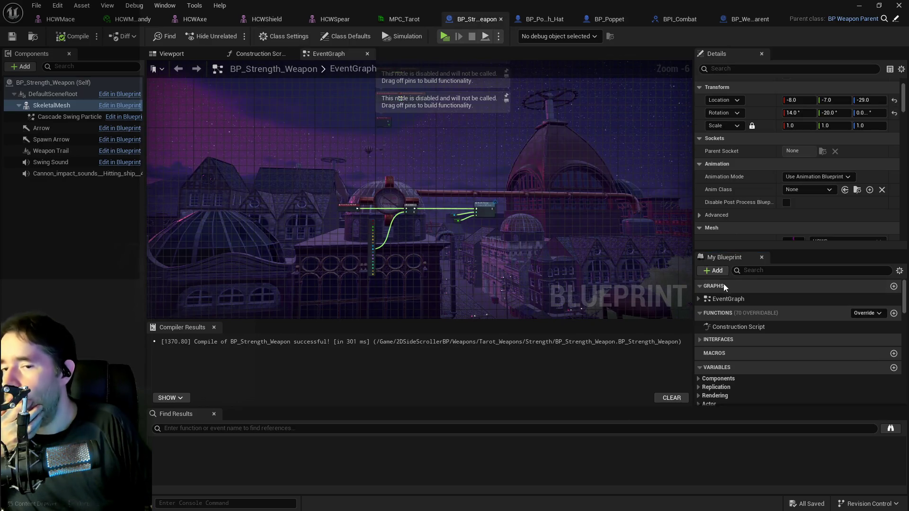
{"action": "left_click", "coordinate": [753, 272]}
{"action": "type", "text": "gamepl"}
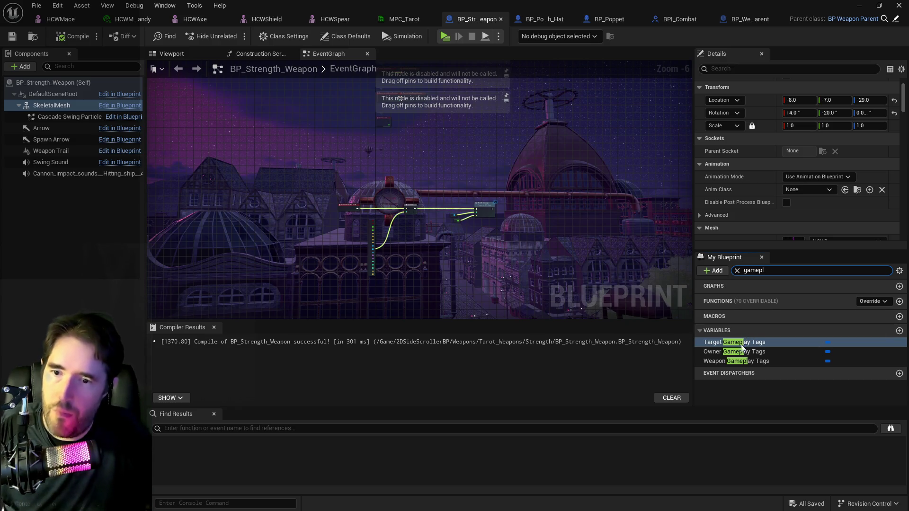
{"action": "left_click", "coordinate": [739, 361]}
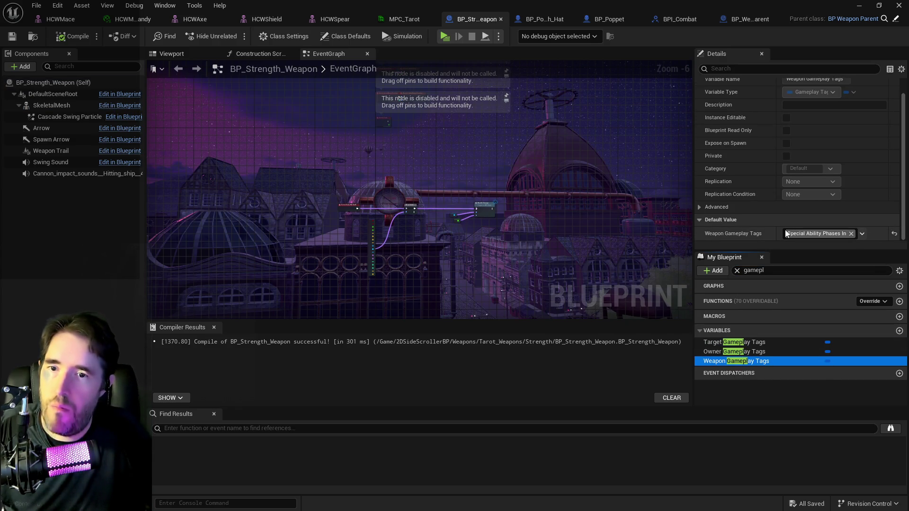
{"action": "left_click", "coordinate": [788, 234]}
{"action": "type", "text": "stick"}
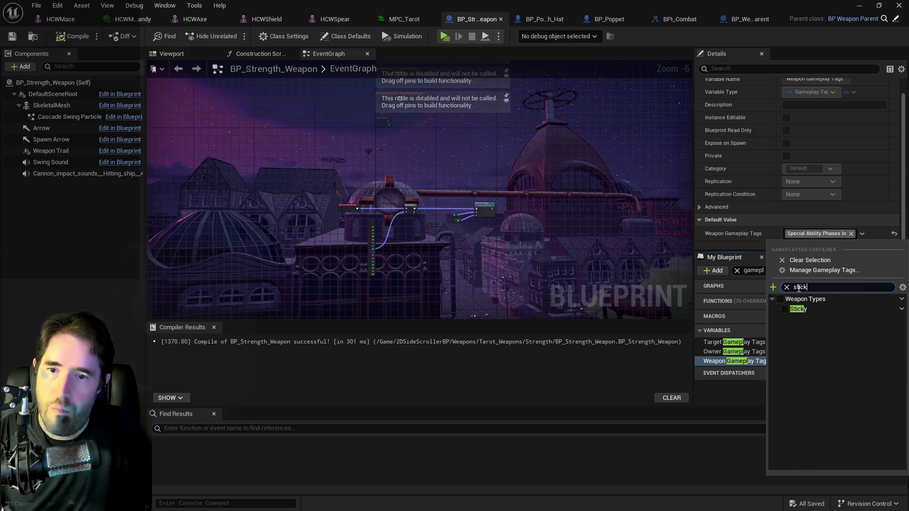
{"action": "left_click", "coordinate": [785, 309]}
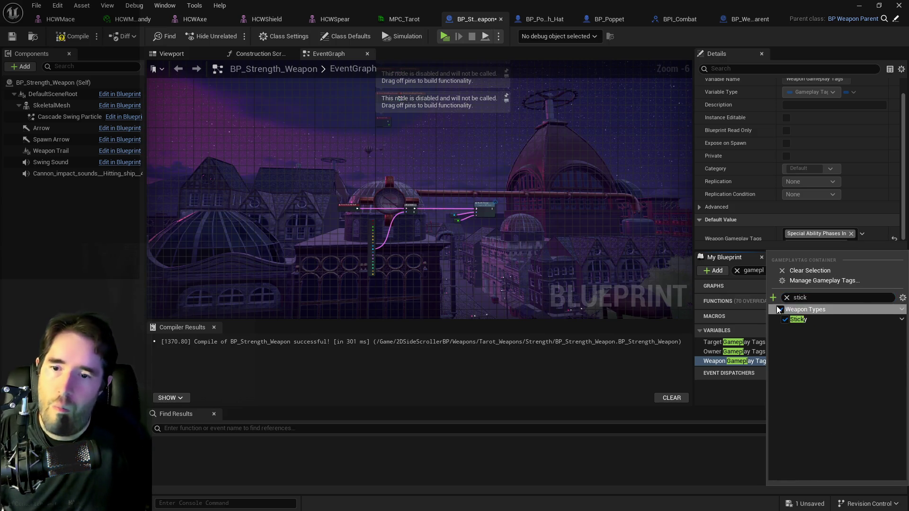
Compile and save BP_Strength_Weapon.
{"action": "left_click", "coordinate": [71, 36]}
{"action": "left_click", "coordinate": [12, 36]}
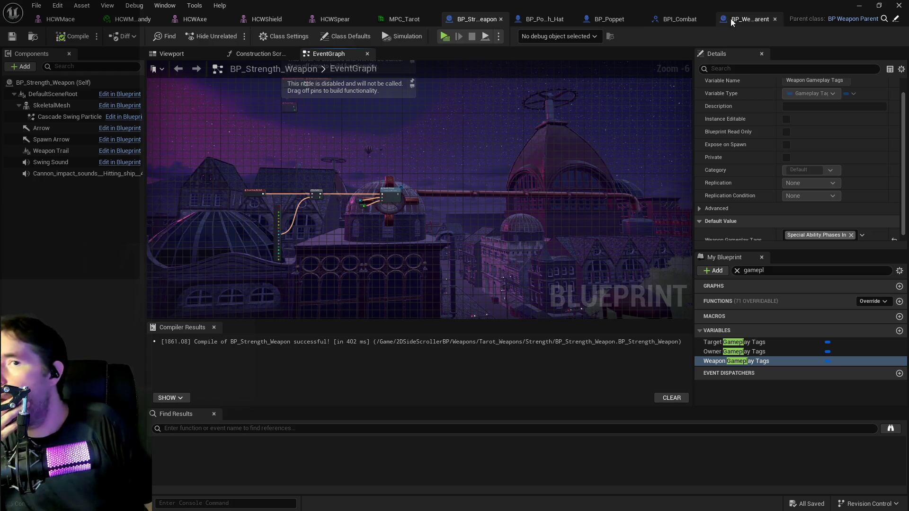
{"action": "left_click", "coordinate": [746, 20]}
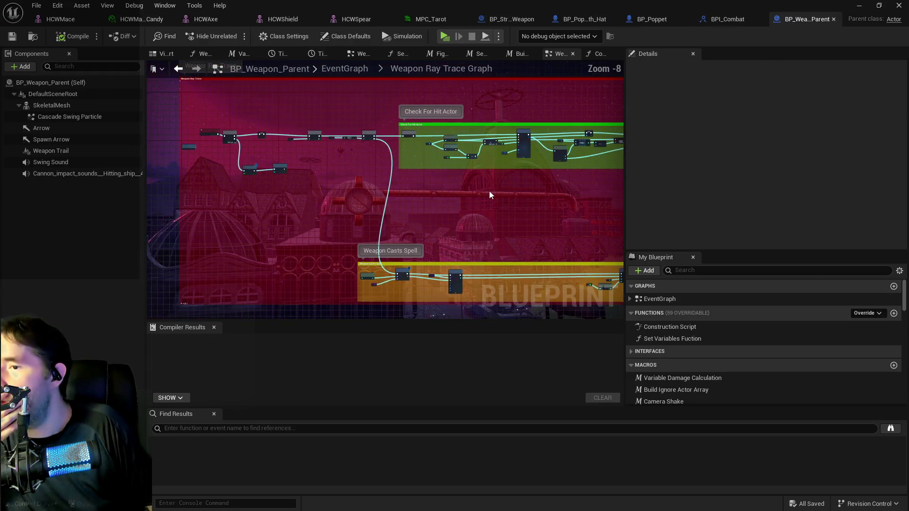
Inspect the Actor Hit nodes in BP_Weapon_Parent's ray trace graph, then switch to BPI_Combat.
{"action": "scroll", "coordinate": [490, 191], "scroll_direction": "down", "scroll_amount": 2}
{"action": "scroll", "coordinate": [324, 175], "scroll_direction": "up", "scroll_amount": 1}
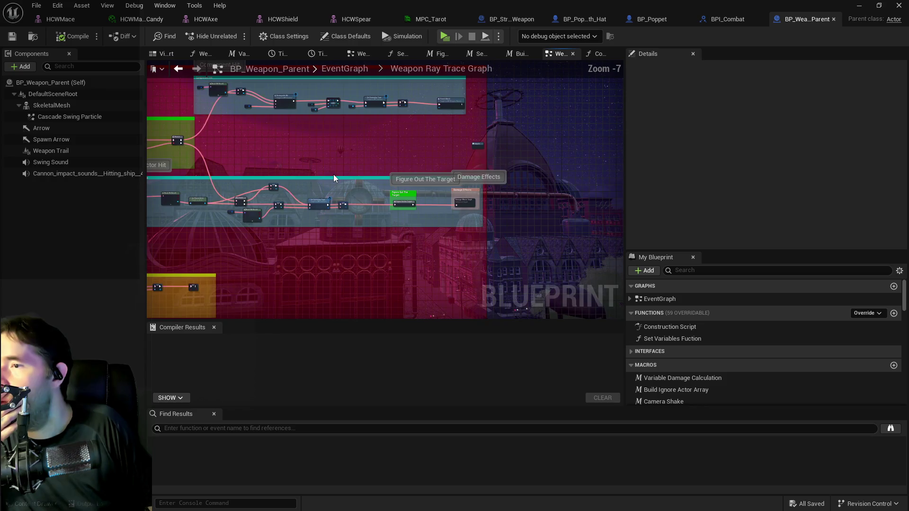
{"action": "scroll", "coordinate": [333, 174], "scroll_direction": "up", "scroll_amount": 3}
{"action": "scroll", "coordinate": [486, 187], "scroll_direction": "up", "scroll_amount": 1}
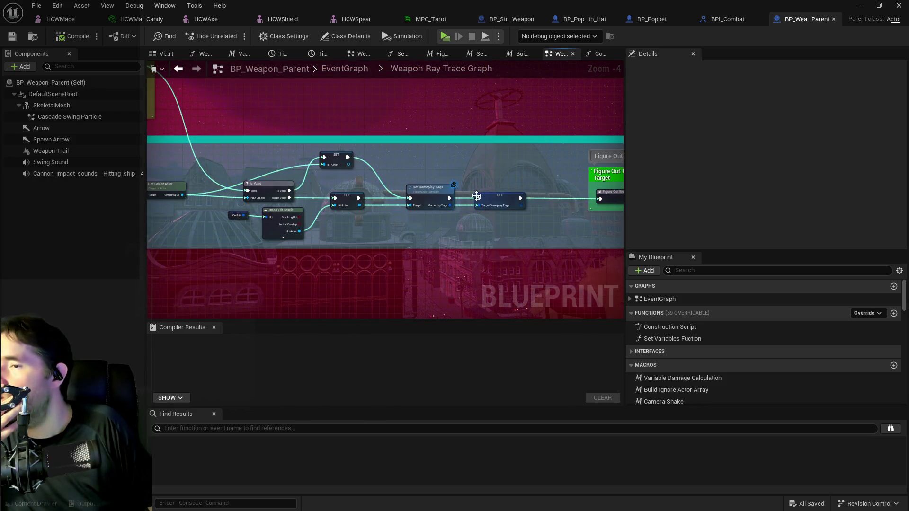
{"action": "left_click_drag", "start_coordinate": [430, 160], "coordinate": [502, 137]}
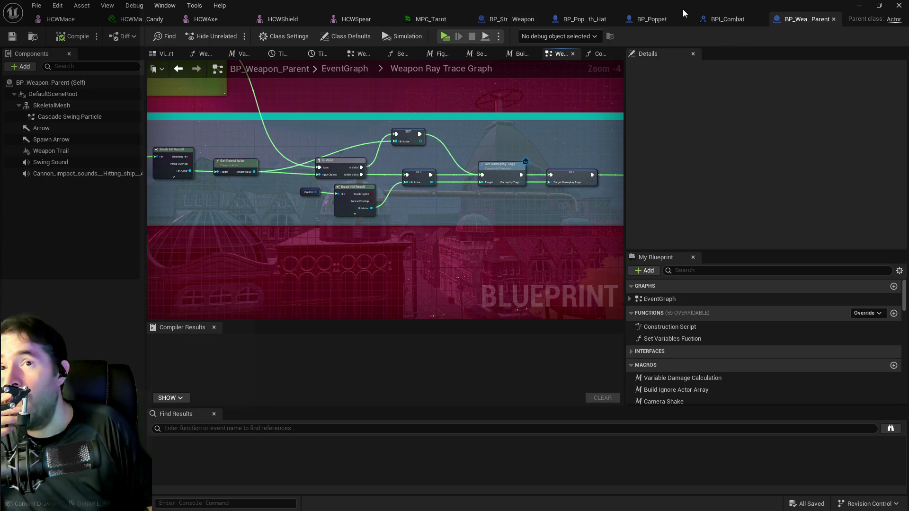
{"action": "left_click", "coordinate": [725, 19]}
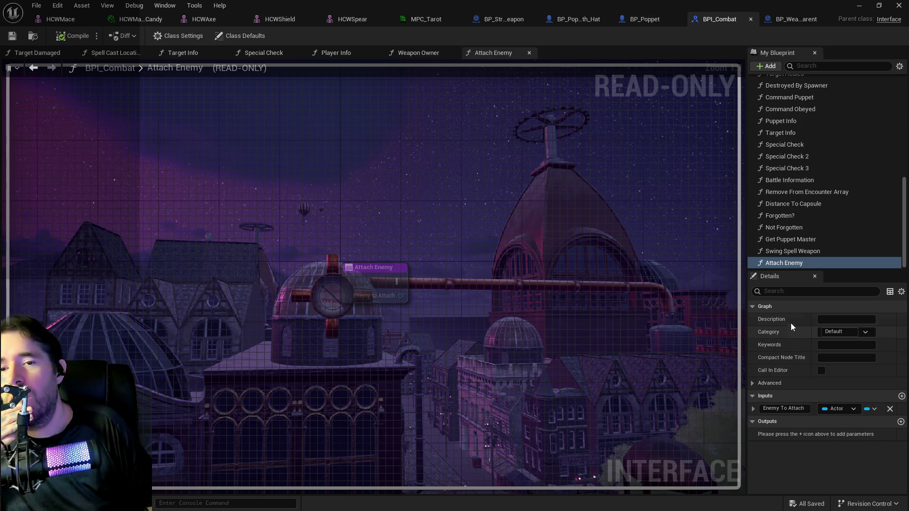
Name the interface function Enemy Attached? and give it a Boolean output.
{"action": "left_click", "coordinate": [784, 264]}
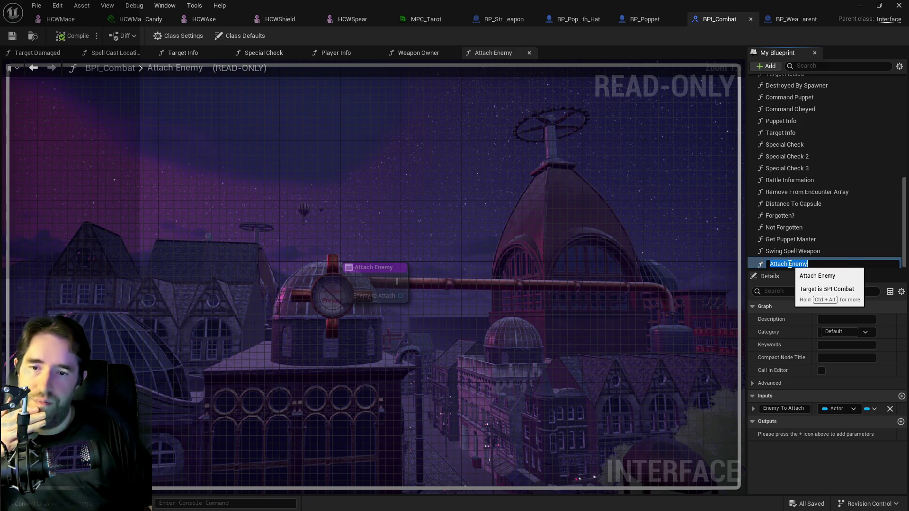
{"action": "type", "text": "Enemy "}
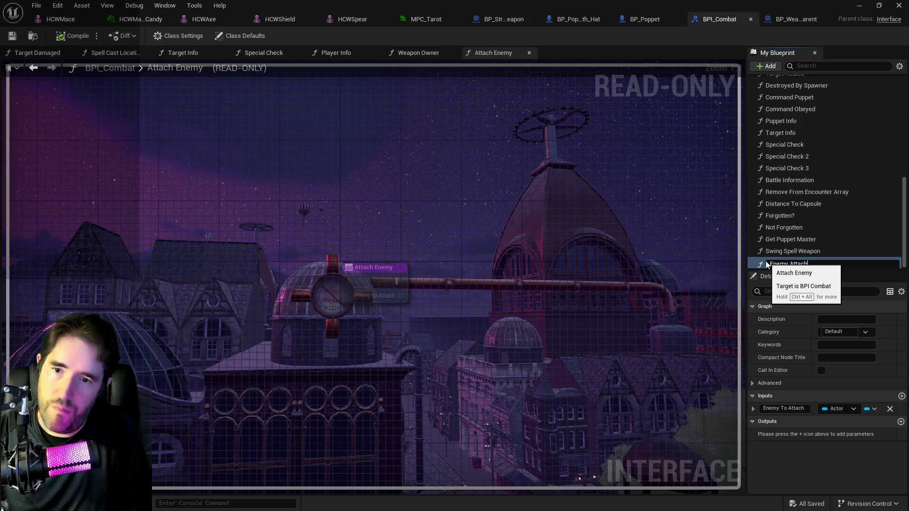
{"action": "type", "text": "ed?"}
{"action": "key", "text": "Return"}
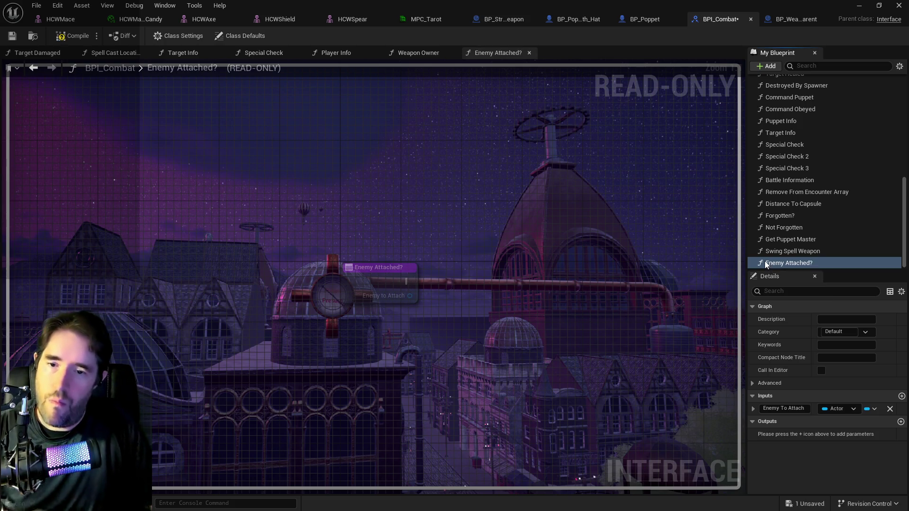
{"action": "left_click", "coordinate": [901, 422]}
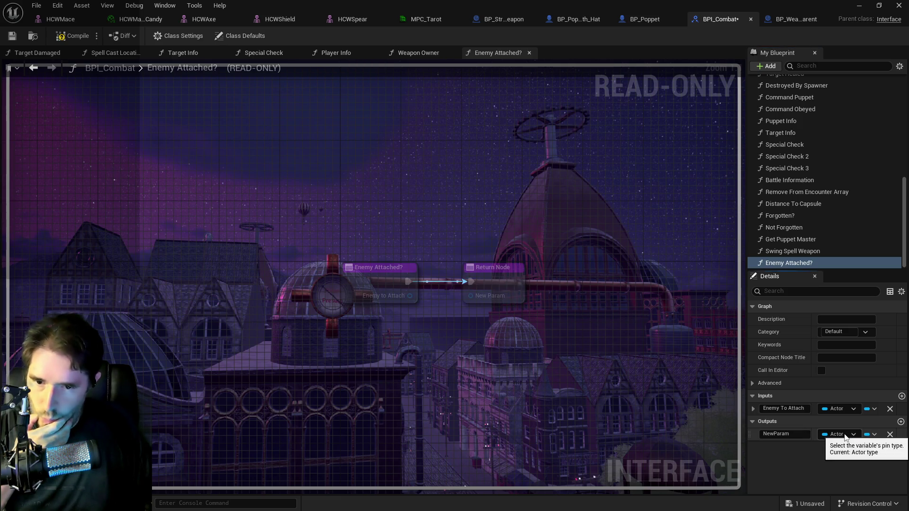
{"action": "left_click", "coordinate": [845, 435]}
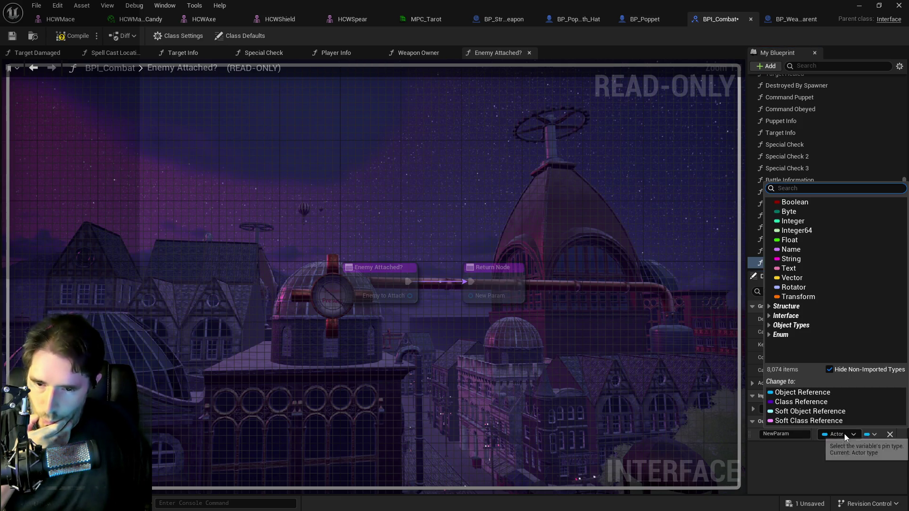
{"action": "left_click", "coordinate": [796, 202]}
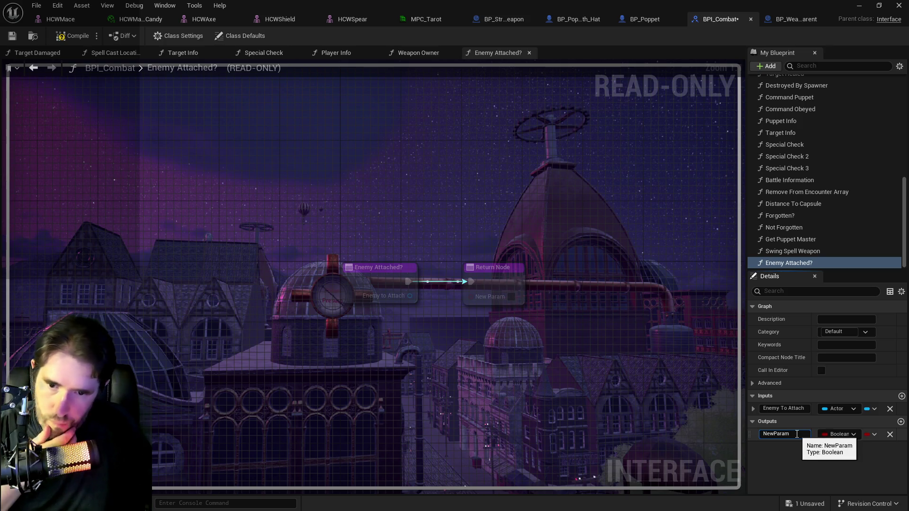
{"action": "left_click", "coordinate": [797, 435]}
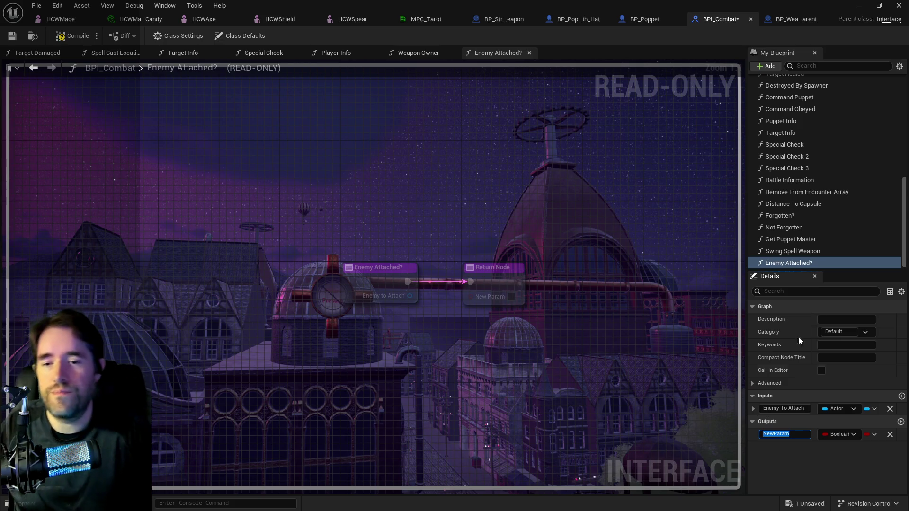
{"action": "left_click", "coordinate": [780, 485]}
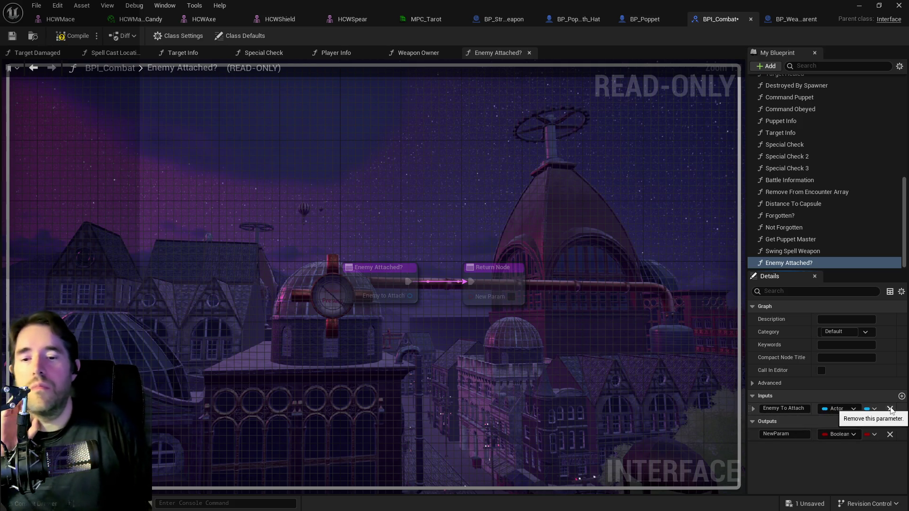
Rename the function to Attach Enemy and delete its Boolean output.
{"action": "left_click", "coordinate": [787, 264]}
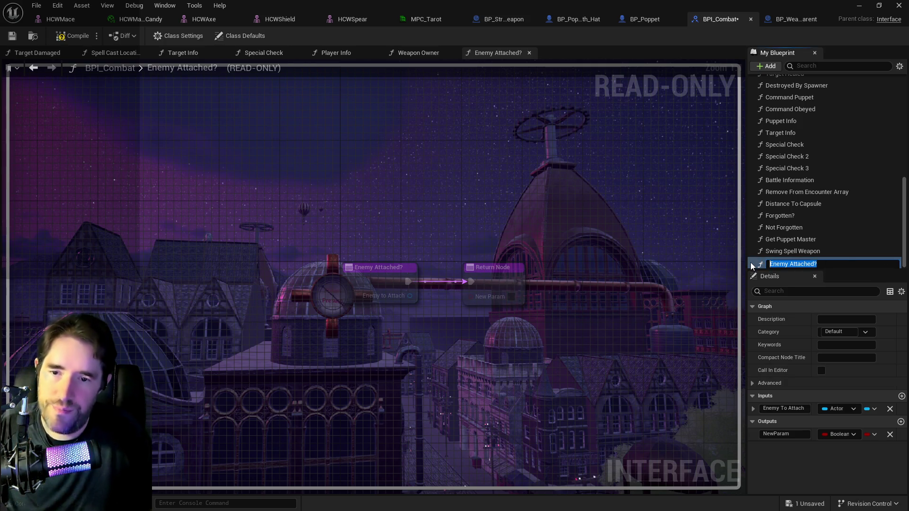
{"action": "type", "text": "Attach Enemy"}
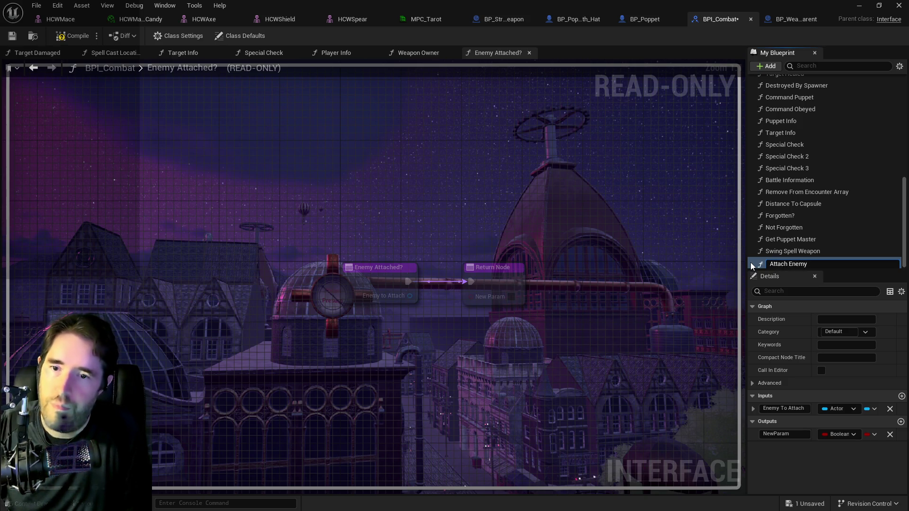
{"action": "key", "text": "Return"}
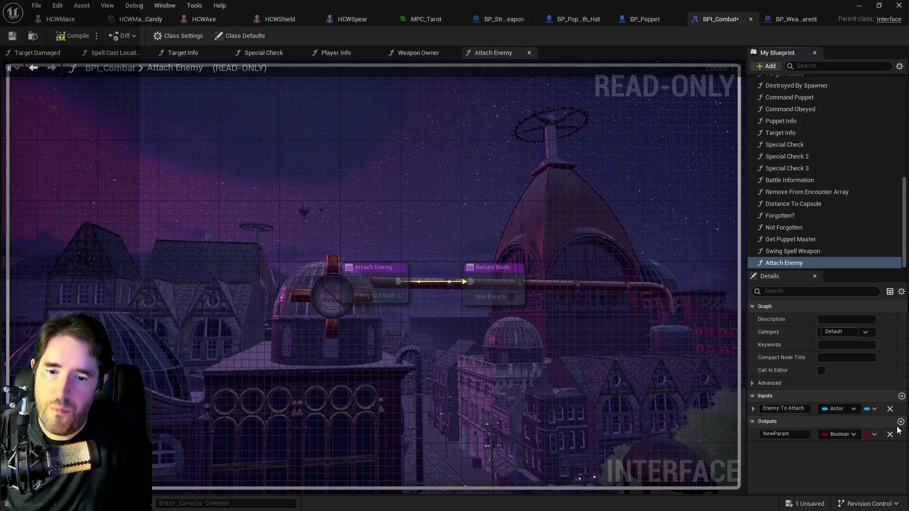
{"action": "left_click", "coordinate": [890, 434]}
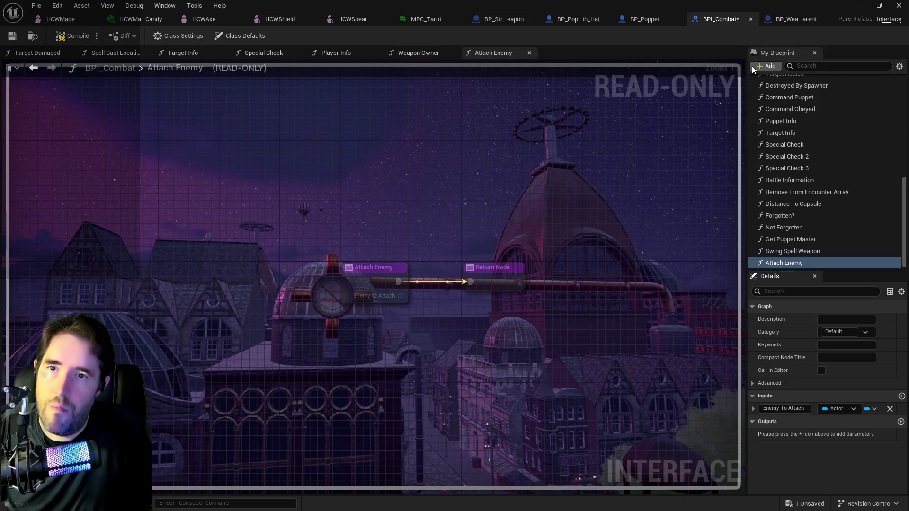
{"action": "left_click", "coordinate": [767, 67]}
Add an Enemy Attached? function with an output parameter, then return to BP_Weapon_Parent.
{"action": "left_click", "coordinate": [780, 103]}
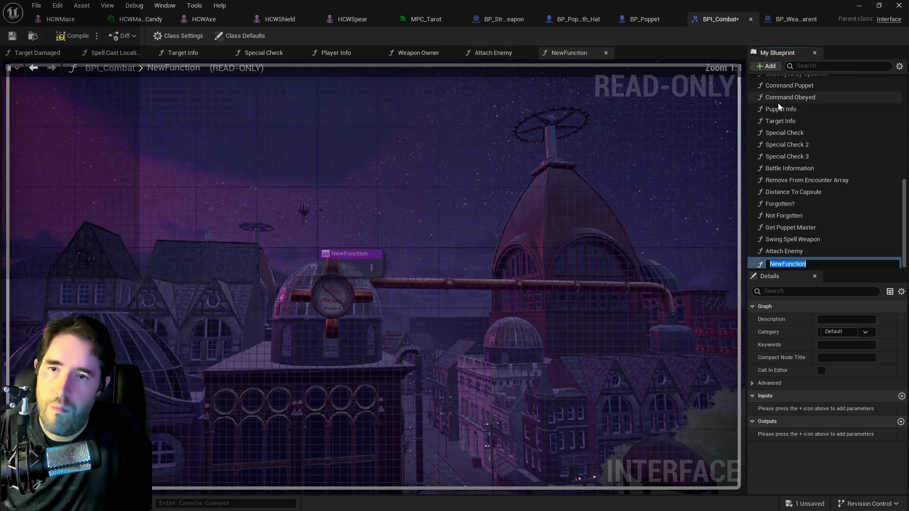
{"action": "type", "text": "Enemy Attached?"}
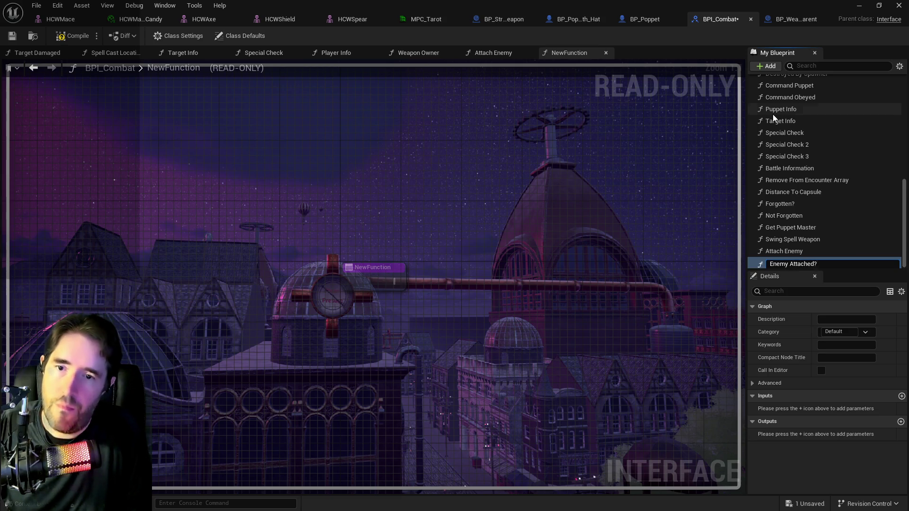
{"action": "key", "text": "Return"}
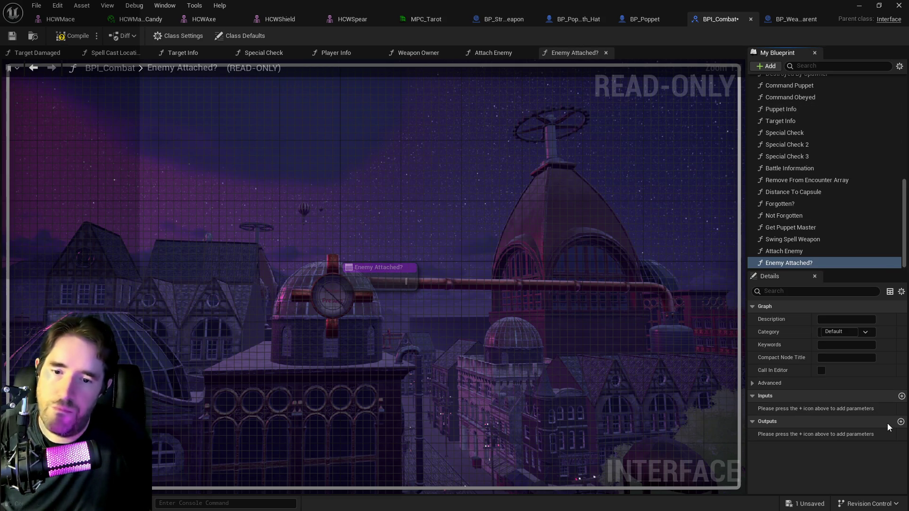
{"action": "left_click", "coordinate": [901, 422]}
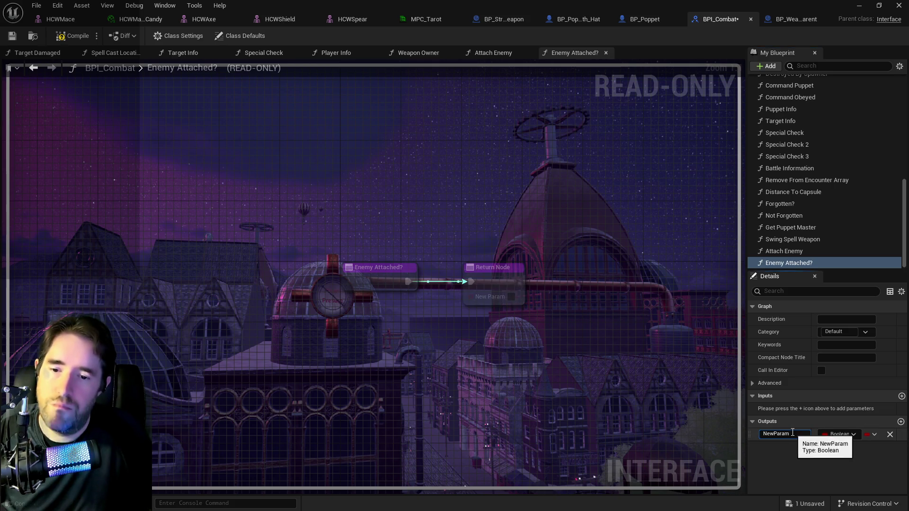
{"action": "type", "text": "En"}
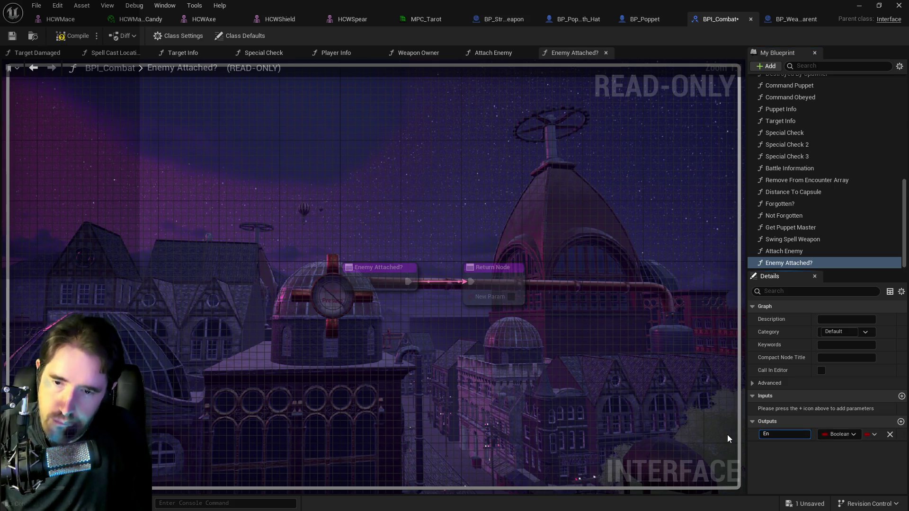
{"action": "key", "text": "BackSpace"}
{"action": "key", "text": "BackSpace"}
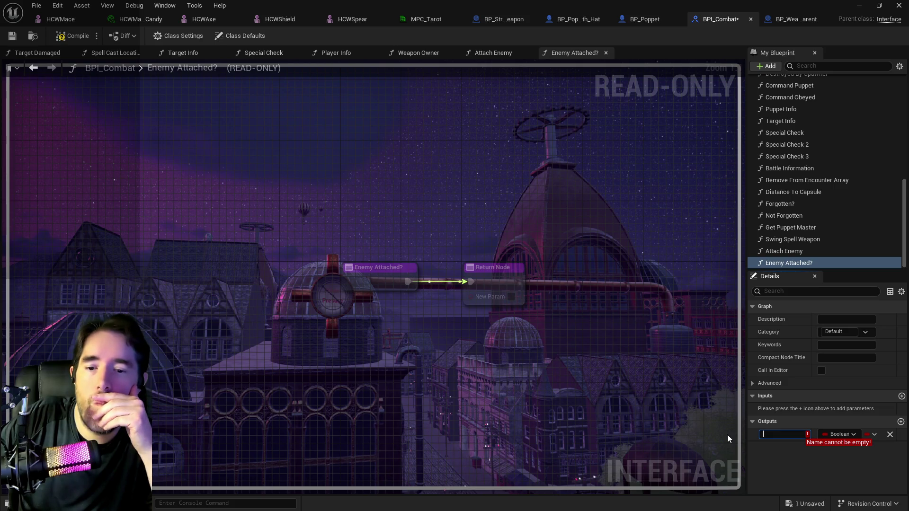
{"action": "key", "text": "ctrl+Tab"}
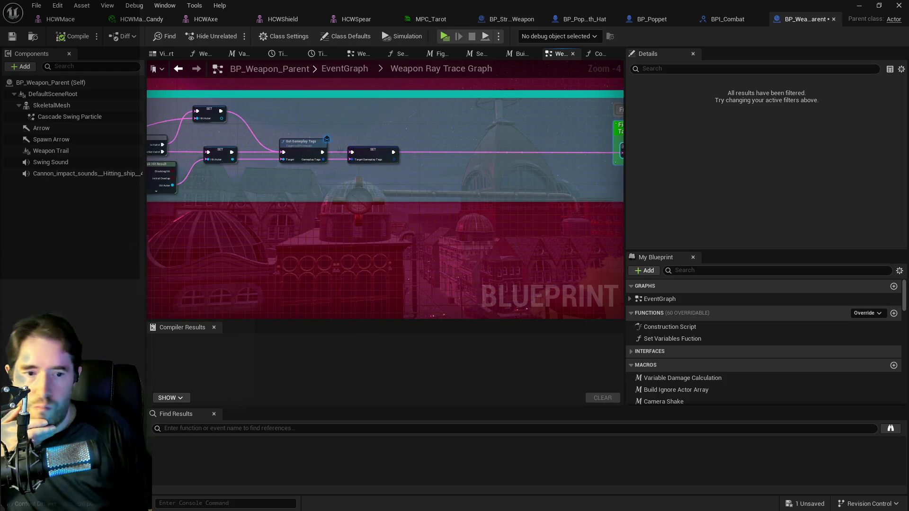
Add a Weapon Gameplay Tags getter feeding a Has Tag check for Weapon Types.Sticky.
{"action": "right_click", "coordinate": [407, 184]}
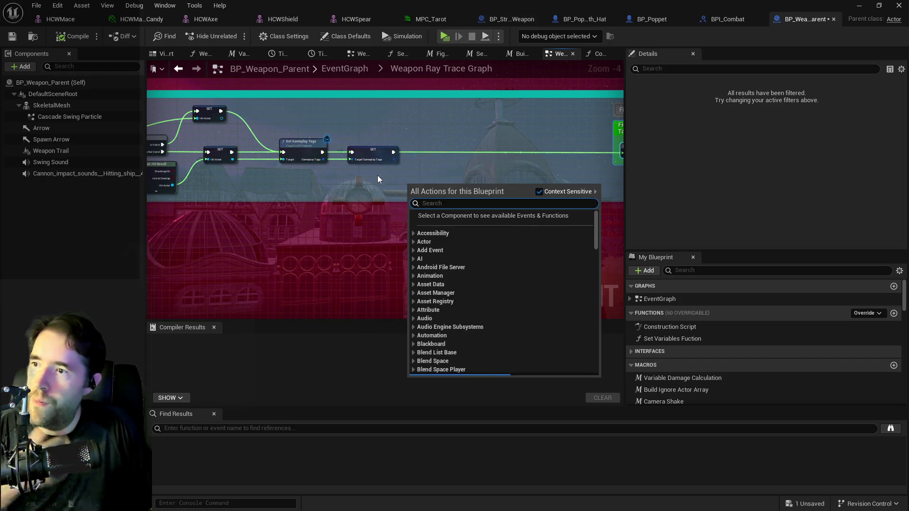
{"action": "type", "text": "get"}
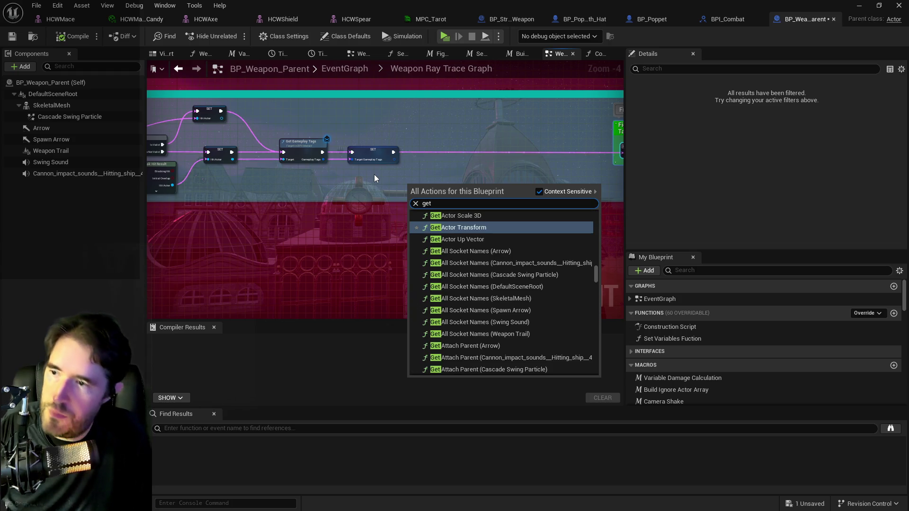
{"action": "type", "text": " game"}
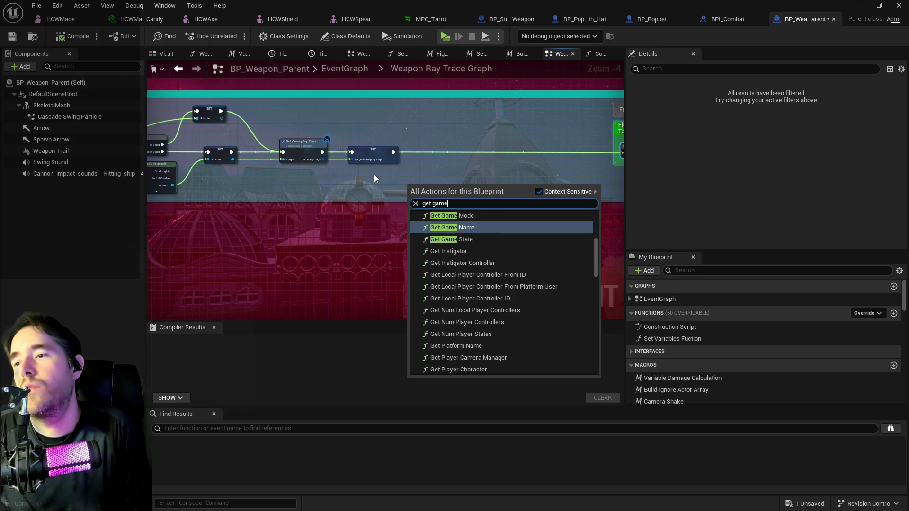
{"action": "type", "text": "play tags"}
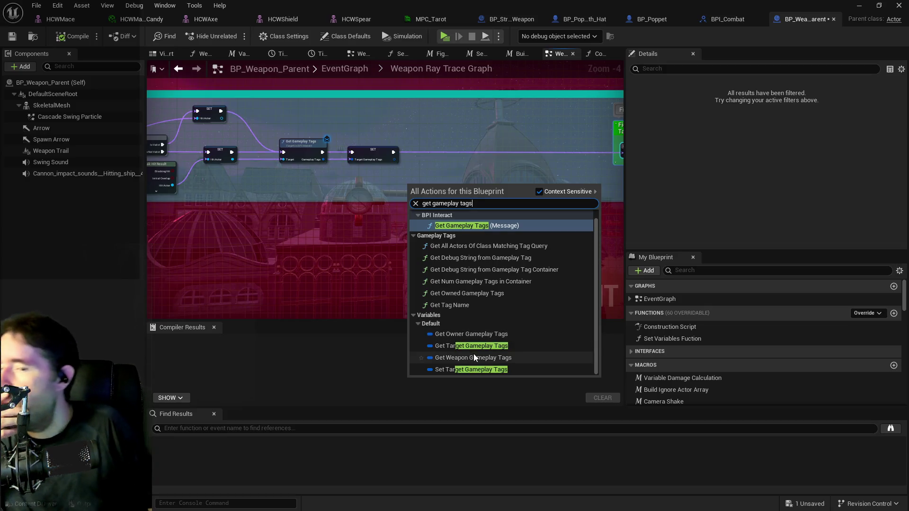
{"action": "left_click", "coordinate": [474, 354]}
{"action": "scroll", "coordinate": [428, 164], "scroll_direction": "up", "scroll_amount": 3}
{"action": "left_click_drag", "start_coordinate": [430, 194], "coordinate": [464, 180]}
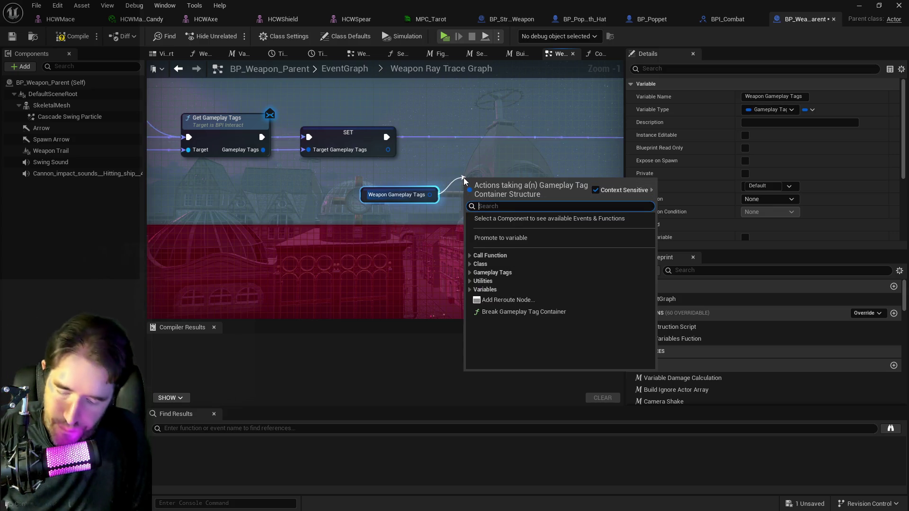
{"action": "type", "text": "has ta"}
{"action": "left_click", "coordinate": [493, 251]}
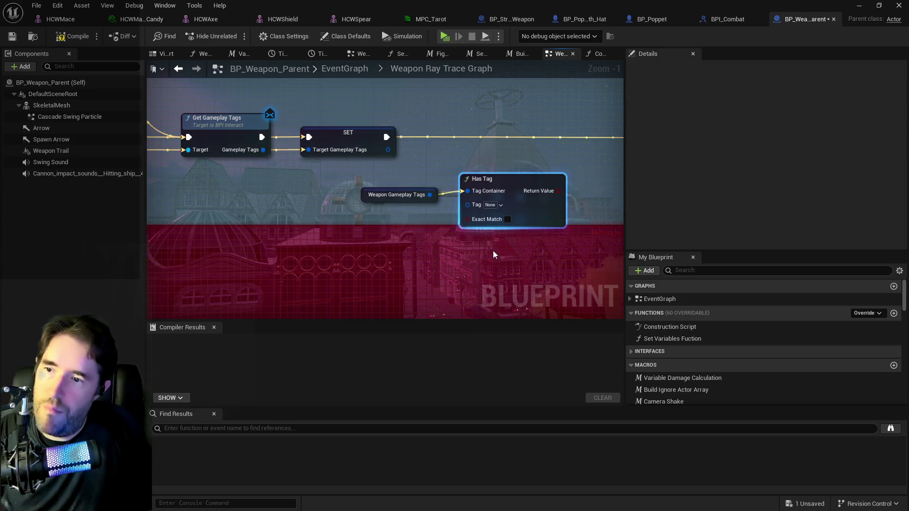
{"action": "left_click", "coordinate": [494, 204]}
{"action": "type", "text": "St"}
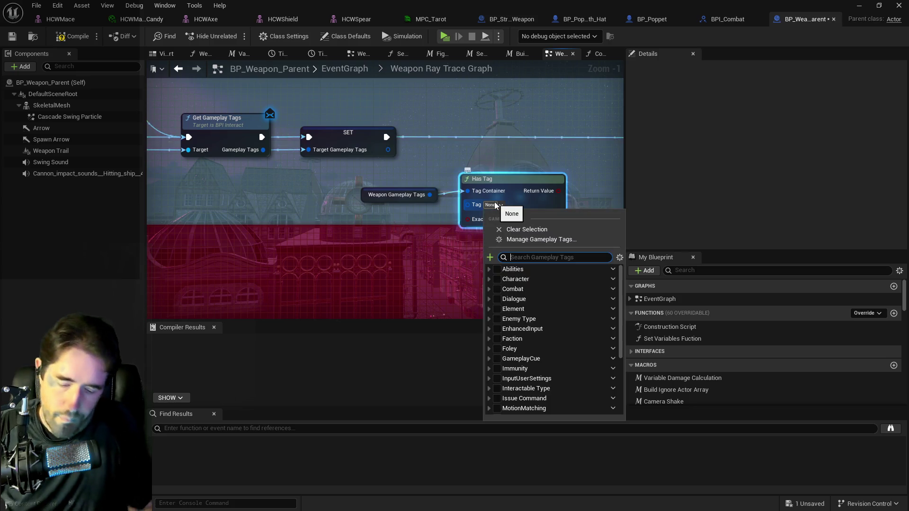
{"action": "type", "text": "icky"}
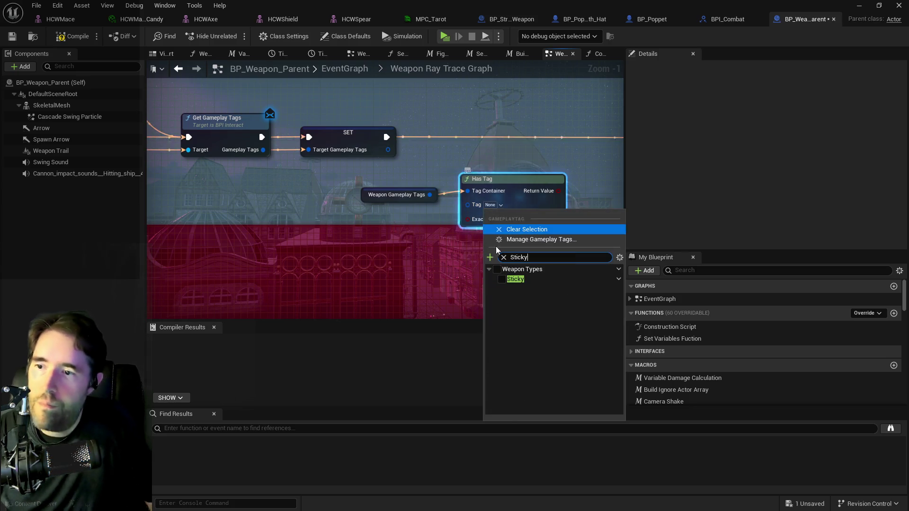
{"action": "left_click", "coordinate": [502, 279]}
{"action": "left_click", "coordinate": [543, 179]}
{"action": "mouse_move", "coordinate": [543, 178]}
{"action": "left_mouse_down"}
{"action": "mouse_move", "coordinate": [483, 191]}
{"action": "mouse_move", "coordinate": [533, 150]}
{"action": "mouse_move", "coordinate": [560, 152]}
{"action": "left_mouse_up"}
Branch on the Sticky check after SET, routing False to Figure Out The Target.
{"action": "left_click_drag", "start_coordinate": [326, 149], "coordinate": [533, 155]}
{"action": "scroll", "coordinate": [223, 166], "scroll_direction": "down", "scroll_amount": 3}
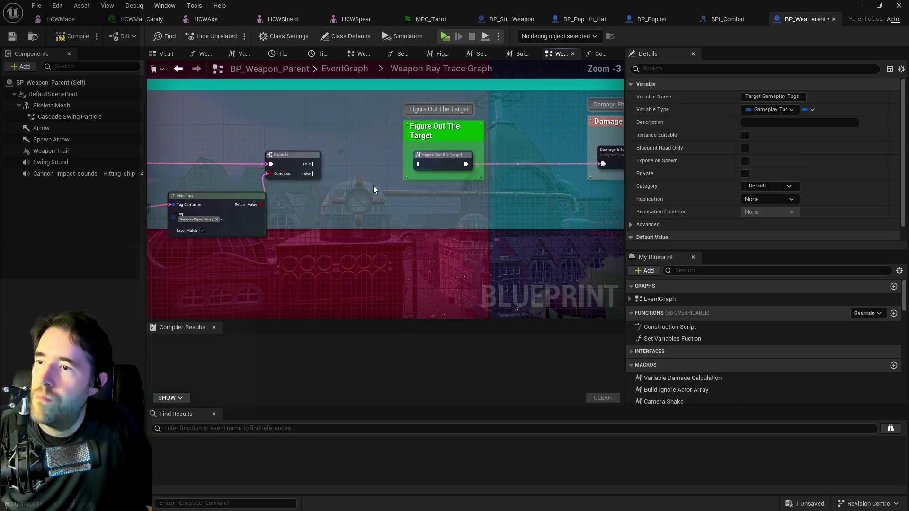
{"action": "mouse_move", "coordinate": [334, 141]}
{"action": "left_mouse_down"}
{"action": "mouse_move", "coordinate": [570, 183]}
{"action": "mouse_move", "coordinate": [548, 225]}
{"action": "mouse_move", "coordinate": [588, 226]}
{"action": "left_mouse_up"}
{"action": "left_click_drag", "start_coordinate": [289, 179], "coordinate": [429, 233]}
{"action": "scroll", "coordinate": [431, 233], "scroll_direction": "up", "scroll_amount": 1}
{"action": "left_click_drag", "start_coordinate": [431, 198], "coordinate": [493, 189]}
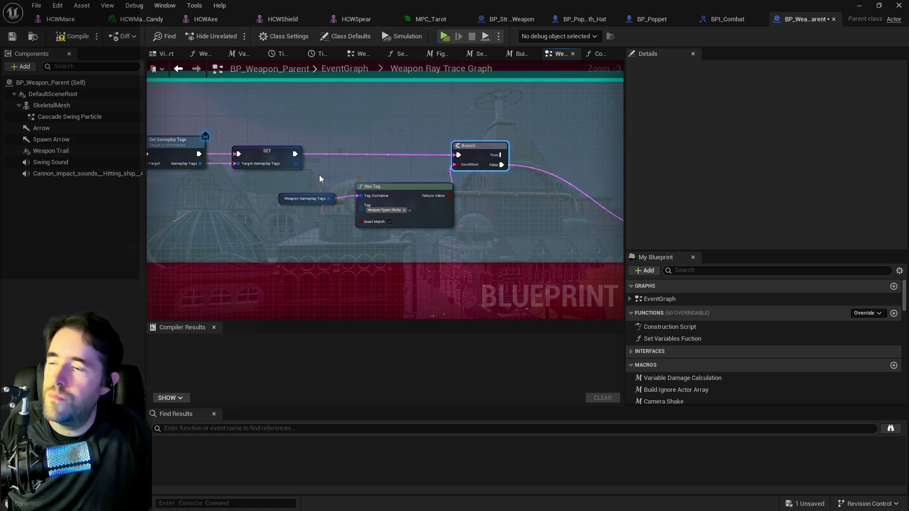
{"action": "left_click_drag", "start_coordinate": [320, 179], "coordinate": [251, 191]}
{"action": "scroll", "coordinate": [414, 194], "scroll_direction": "up", "scroll_amount": 1}
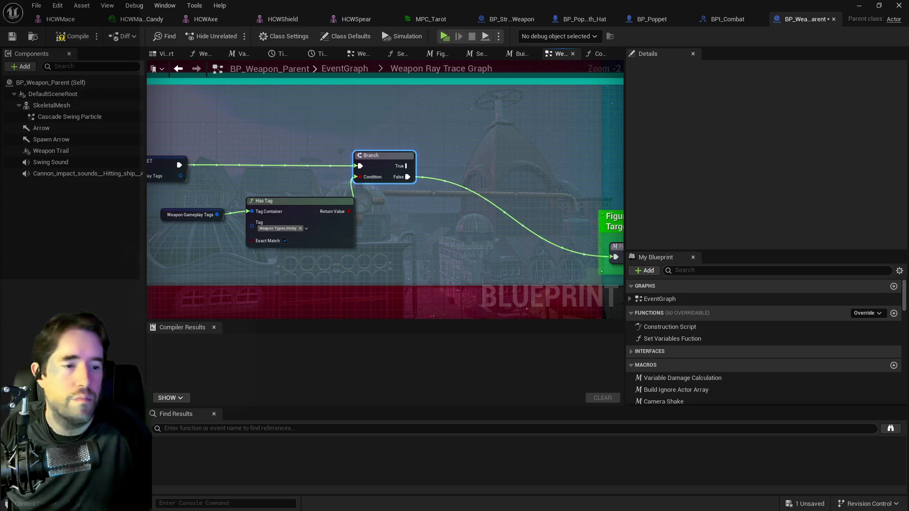
{"action": "left_click", "coordinate": [272, 206]}
Duplicate the tag getter and Has Tag nodes, setting the copy to Weapon Types.Enemy Attached.
{"action": "mouse_move", "coordinate": [209, 196]}
{"action": "left_mouse_down"}
{"action": "mouse_move", "coordinate": [264, 220]}
{"action": "mouse_move", "coordinate": [334, 194]}
{"action": "left_mouse_up"}
{"action": "key", "text": "ctrl+c"}
{"action": "key", "text": "ctrl+v"}
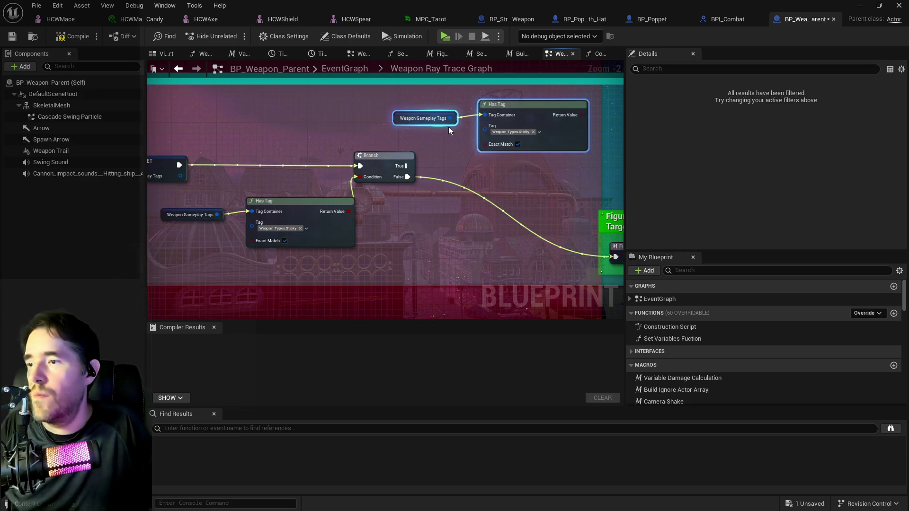
{"action": "left_click", "coordinate": [507, 136]}
{"action": "left_click", "coordinate": [510, 327]}
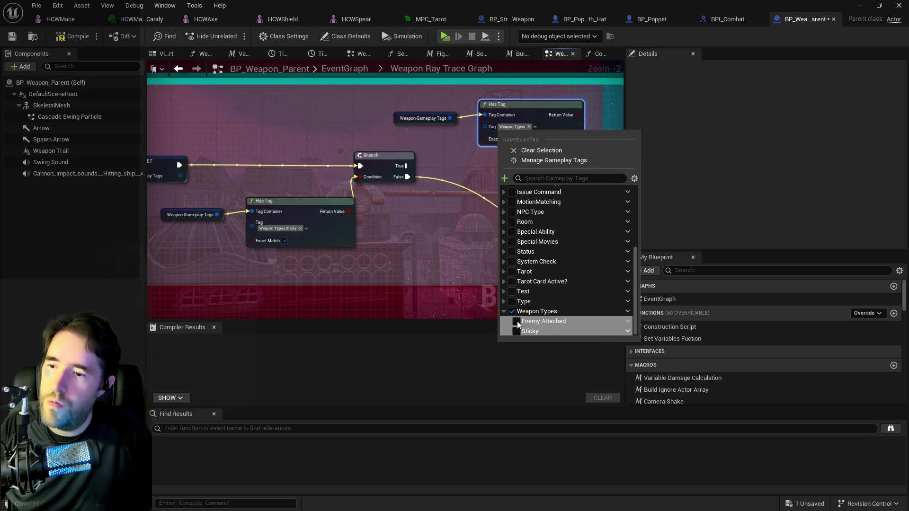
Add a Branch on the Enemy Attached check, fired from the Sticky Branch's True output.
{"action": "left_click_drag", "start_coordinate": [459, 217], "coordinate": [351, 226]}
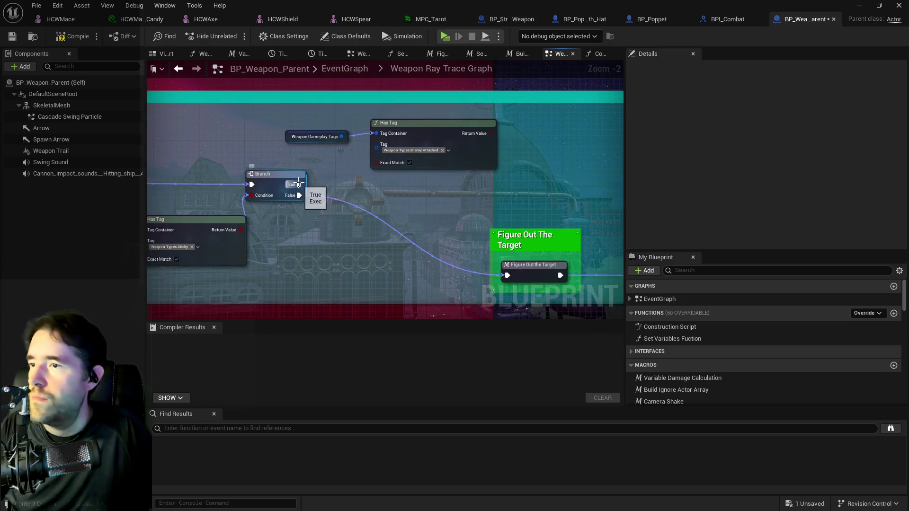
{"action": "left_click_drag", "start_coordinate": [491, 134], "coordinate": [551, 177]}
{"action": "left_click_drag", "start_coordinate": [298, 184], "coordinate": [537, 175]}
{"action": "mouse_move", "coordinate": [583, 203]}
{"action": "left_mouse_down"}
{"action": "mouse_move", "coordinate": [448, 200]}
{"action": "mouse_move", "coordinate": [485, 174]}
{"action": "left_mouse_up"}
Add the Attach Enemy (Message) node, searching with context sensitivity turned off.
{"action": "type", "text": "a"}
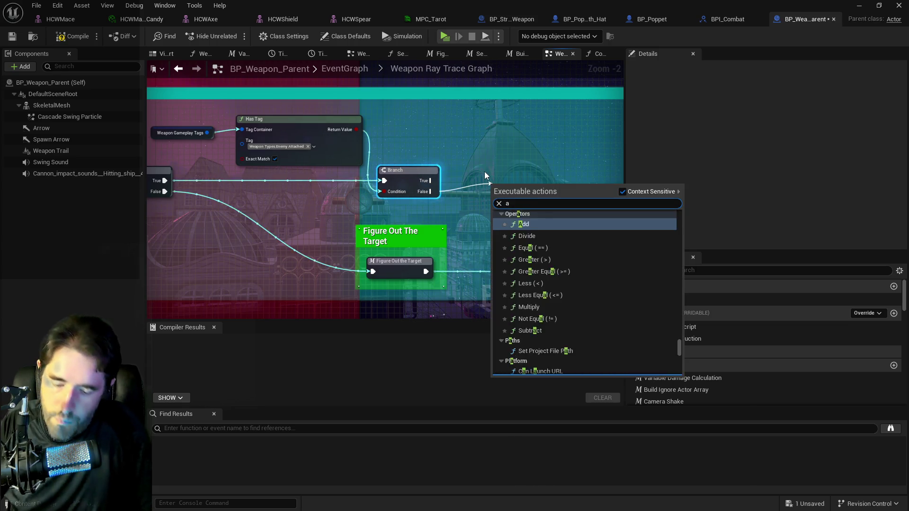
{"action": "type", "text": "ttach en"}
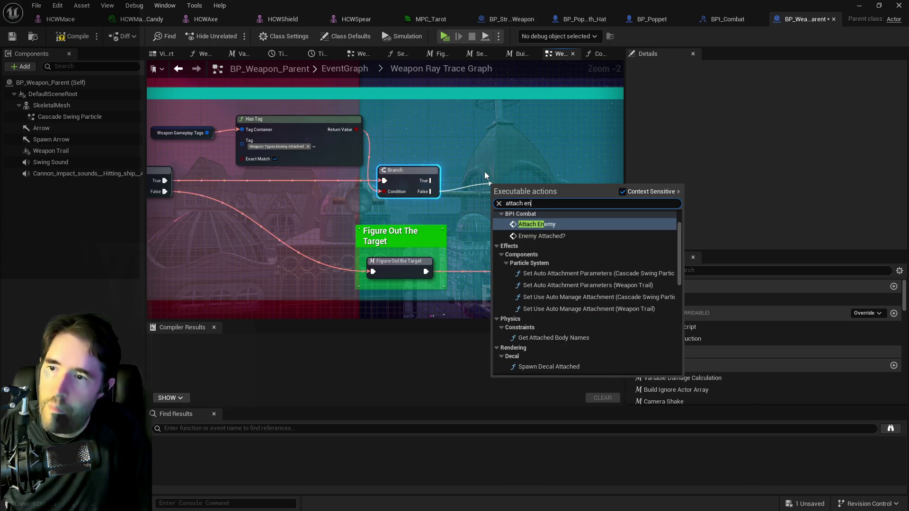
{"action": "left_click", "coordinate": [536, 222]}
{"action": "left_click_drag", "start_coordinate": [549, 196], "coordinate": [530, 176]}
{"action": "scroll", "coordinate": [530, 176], "scroll_direction": "down", "scroll_amount": 1}
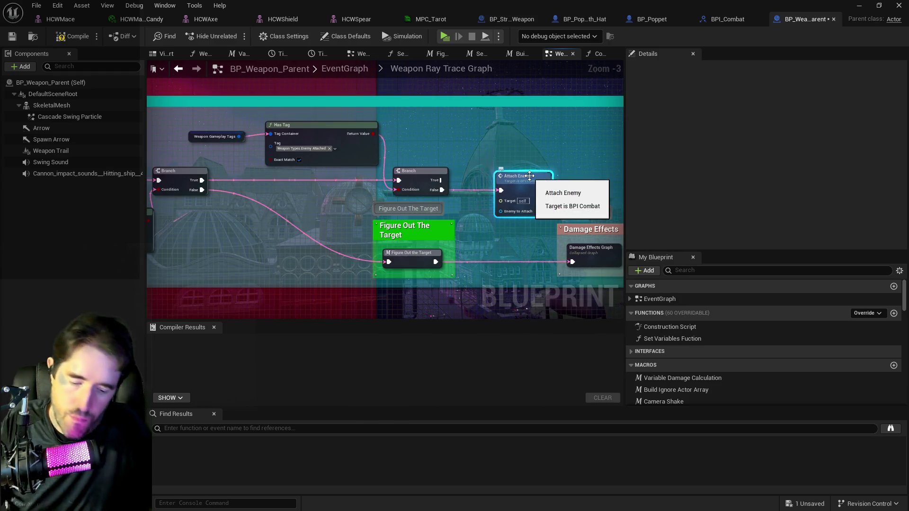
{"action": "key", "text": "Delete"}
{"action": "right_click", "coordinate": [494, 185]}
{"action": "type", "text": "attach enemy"}
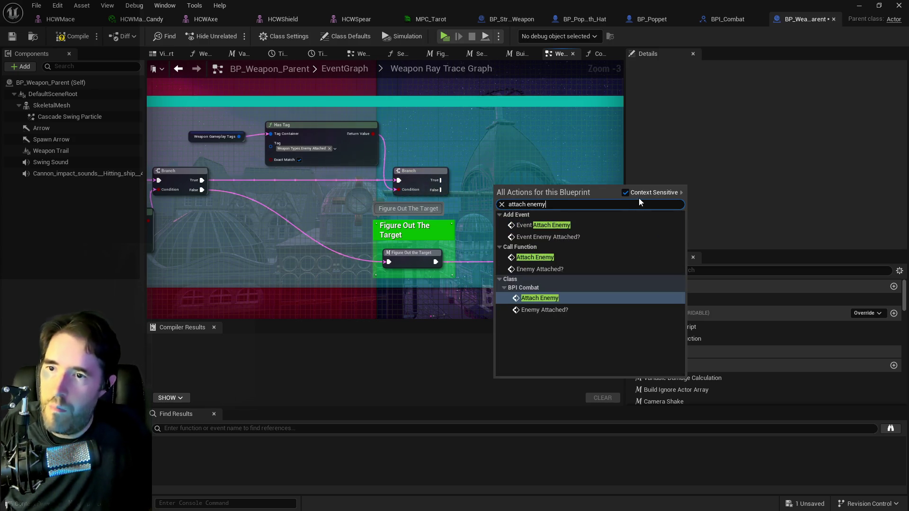
{"action": "left_click", "coordinate": [626, 193]}
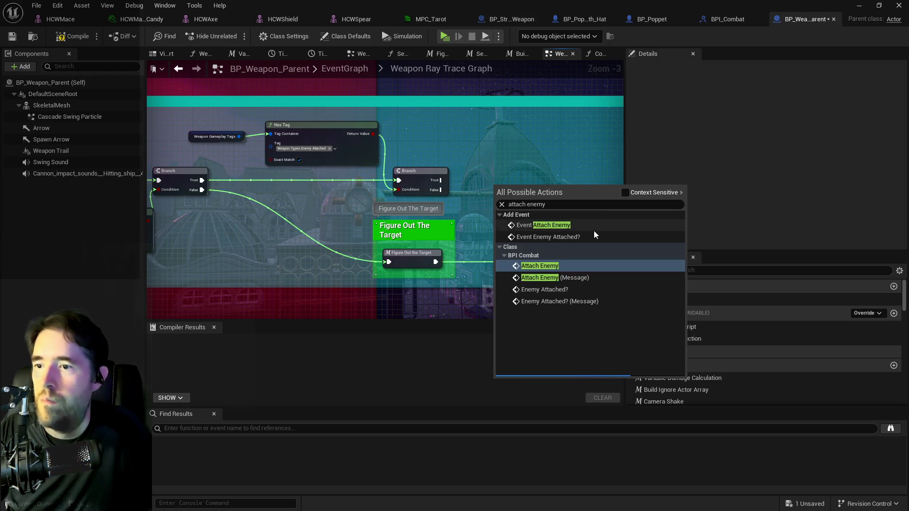
{"action": "scroll", "coordinate": [573, 249], "scroll_direction": "down", "scroll_amount": 3}
{"action": "scroll", "coordinate": [571, 266], "scroll_direction": "down", "scroll_amount": 2}
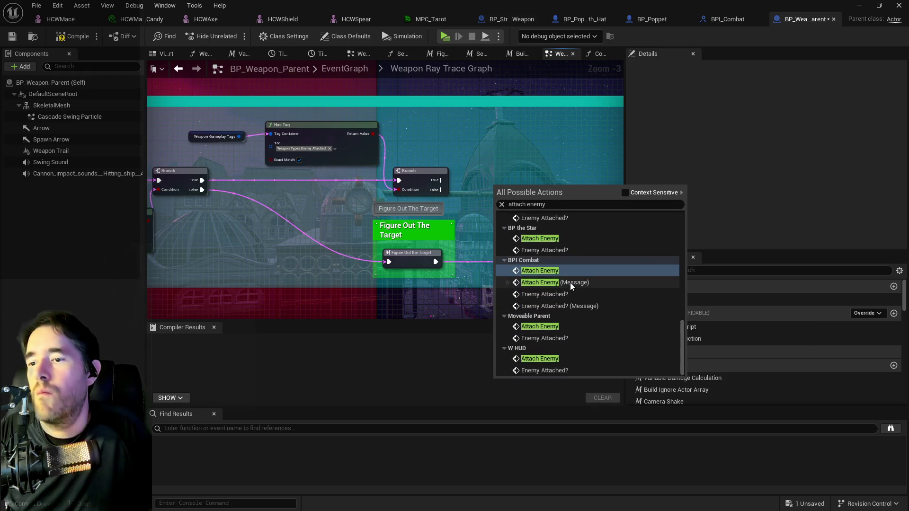
{"action": "left_click", "coordinate": [570, 282]}
{"action": "left_click_drag", "start_coordinate": [512, 191], "coordinate": [516, 180]}
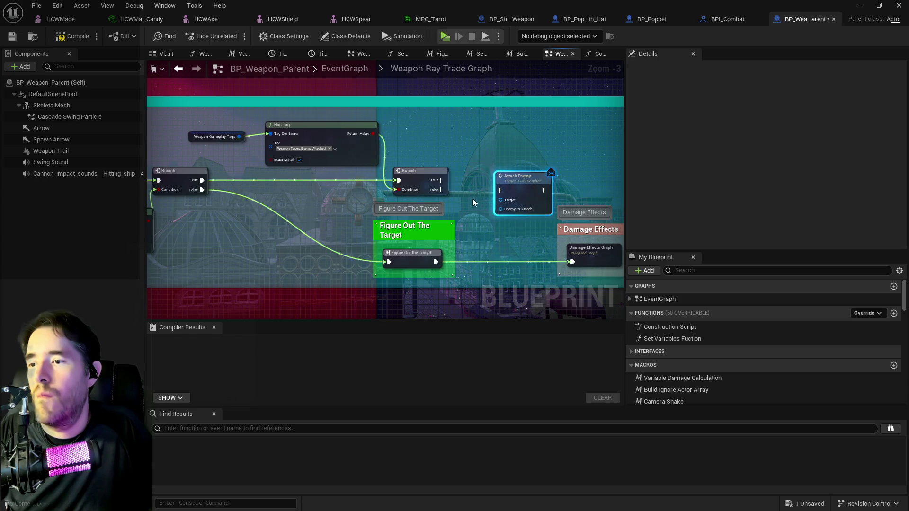
Add a Hit Actor getter and wire it into Attach Enemy's Enemy to Attach.
{"action": "right_click", "coordinate": [459, 207]}
{"action": "type", "text": "get "}
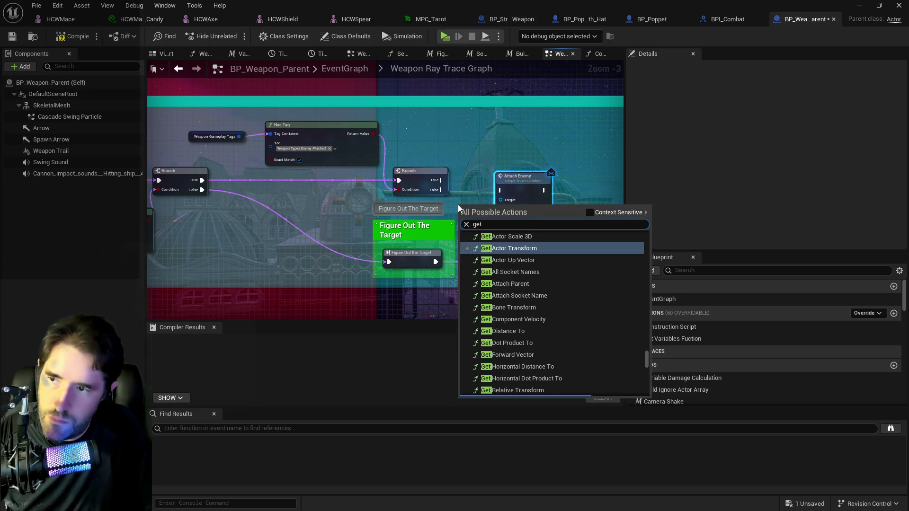
{"action": "type", "text": "weapon"}
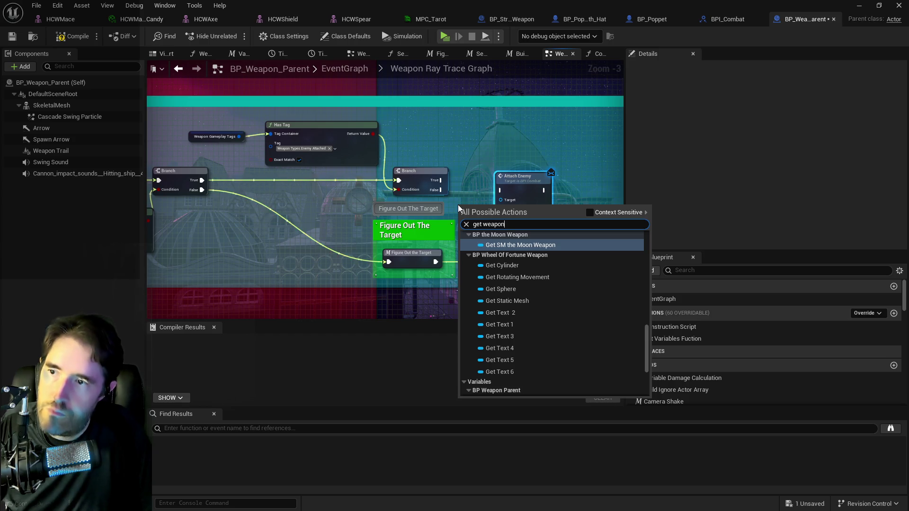
{"action": "key", "text": "BackSpace"}
{"action": "key", "text": "BackSpace"}
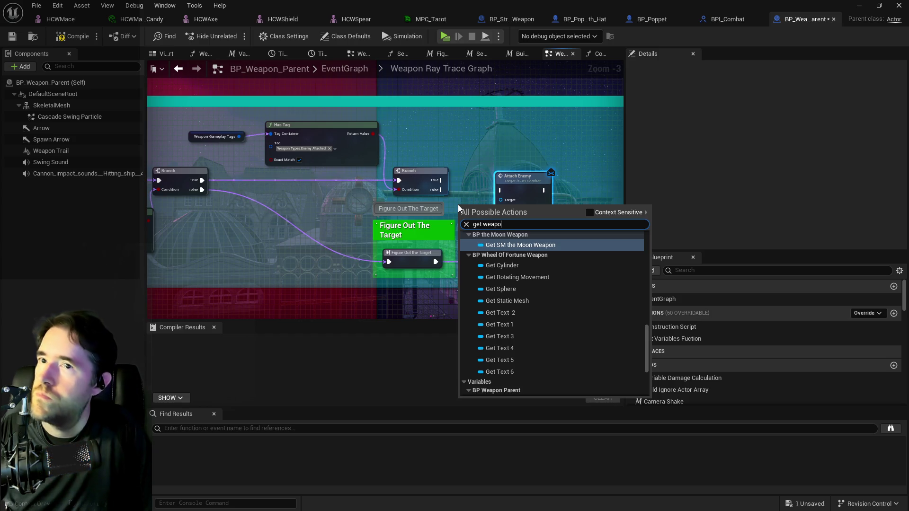
{"action": "key", "text": "BackSpace"}
{"action": "key", "text": "BackSpace"}
{"action": "key", "text": "BackSpace"}
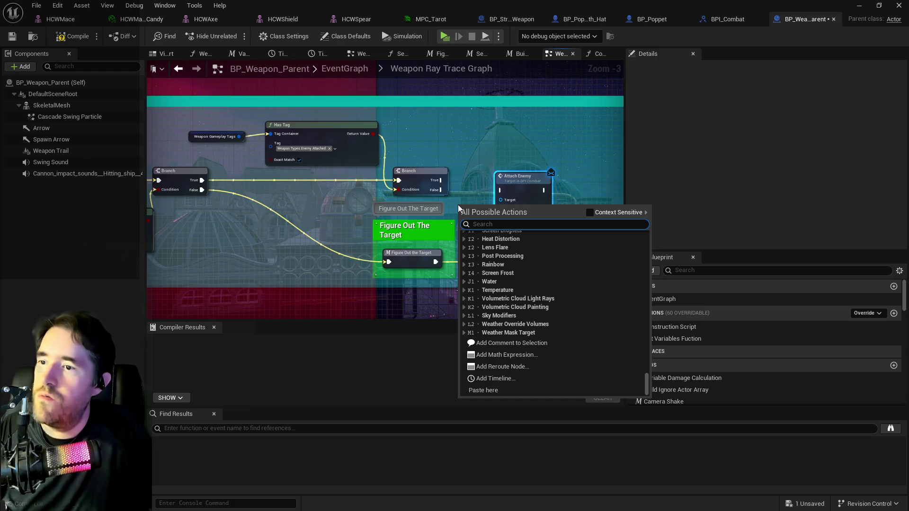
{"action": "mouse_move", "coordinate": [443, 201]}
{"action": "left_mouse_down"}
{"action": "mouse_move", "coordinate": [625, 199]}
{"action": "mouse_move", "coordinate": [478, 208]}
{"action": "mouse_move", "coordinate": [311, 196]}
{"action": "left_mouse_up"}
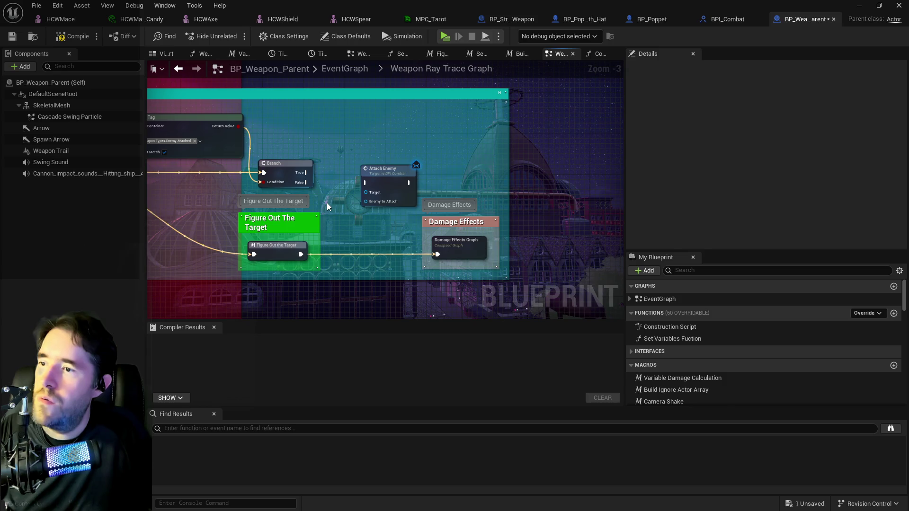
{"action": "right_click", "coordinate": [326, 202]}
{"action": "type", "text": "get hit actor"}
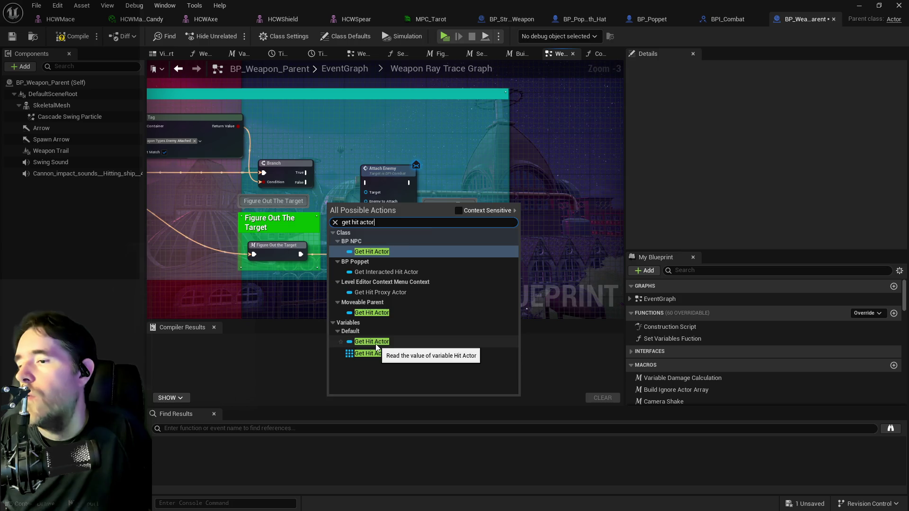
{"action": "left_click", "coordinate": [372, 342]}
{"action": "left_click_drag", "start_coordinate": [368, 202], "coordinate": [331, 207]}
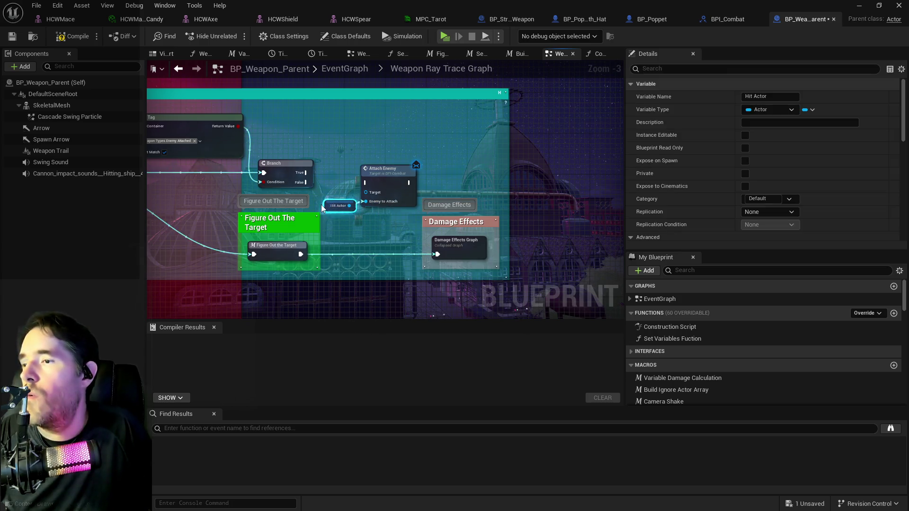
Connect Self to Attach Enemy's Target and run the Branch's False output into it.
{"action": "right_click", "coordinate": [321, 192]}
{"action": "type", "text": "get self"}
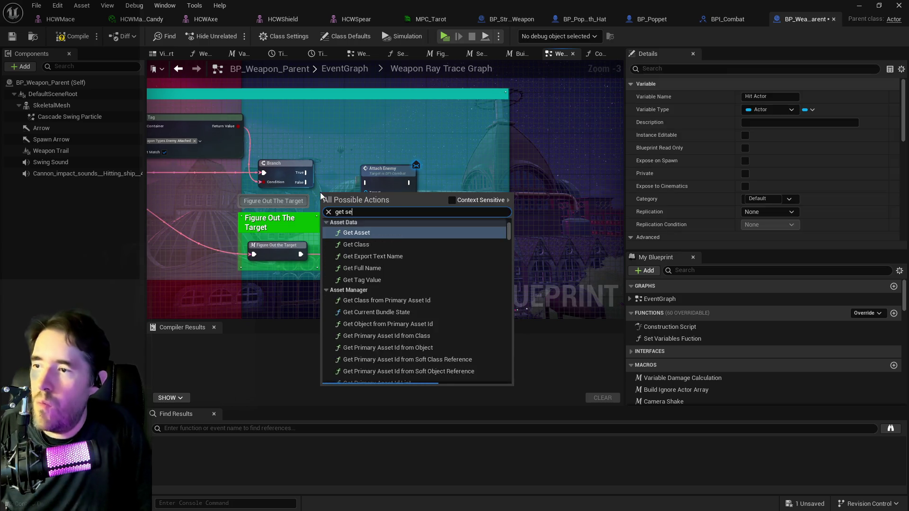
{"action": "left_click", "coordinate": [352, 333]}
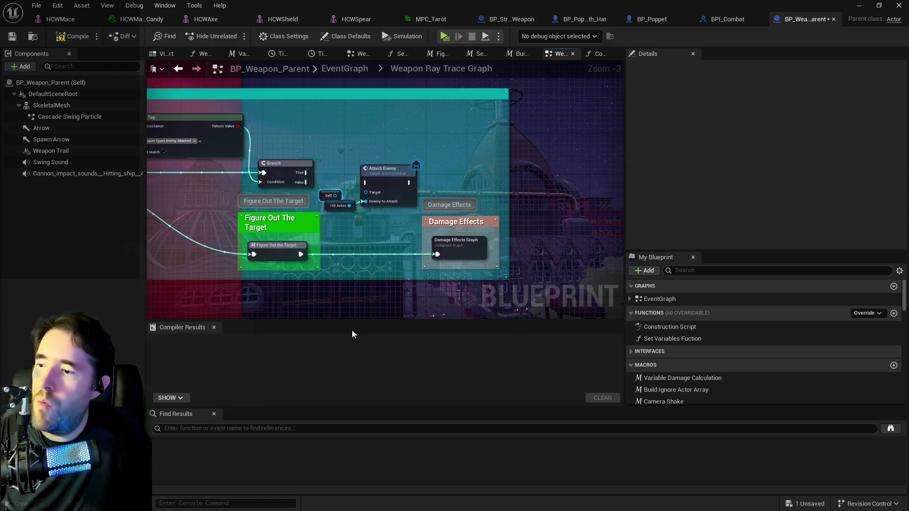
{"action": "left_click_drag", "start_coordinate": [335, 195], "coordinate": [367, 193]}
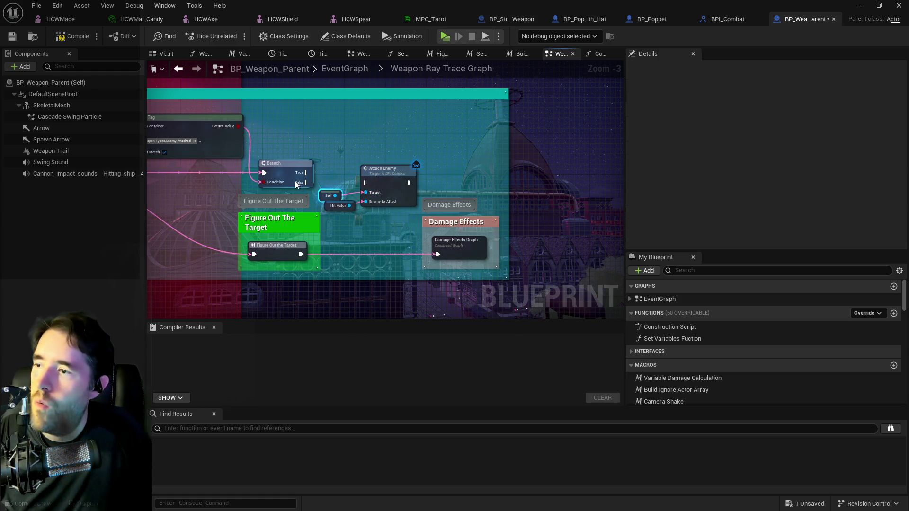
{"action": "left_click_drag", "start_coordinate": [306, 183], "coordinate": [439, 190]}
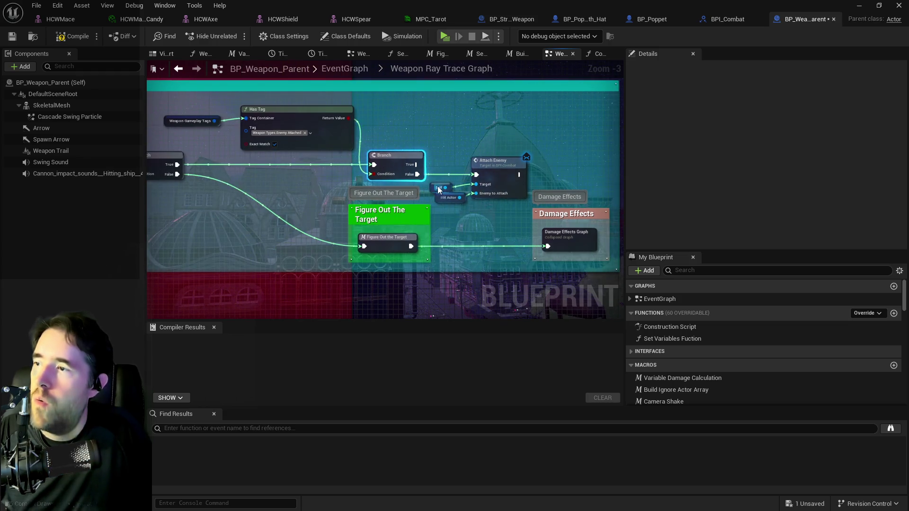
Move the Has Tag, Weapon Gameplay Tags and True-wire reroute nodes into tidier positions.
{"action": "scroll", "coordinate": [453, 154], "scroll_direction": "down", "scroll_amount": 1}
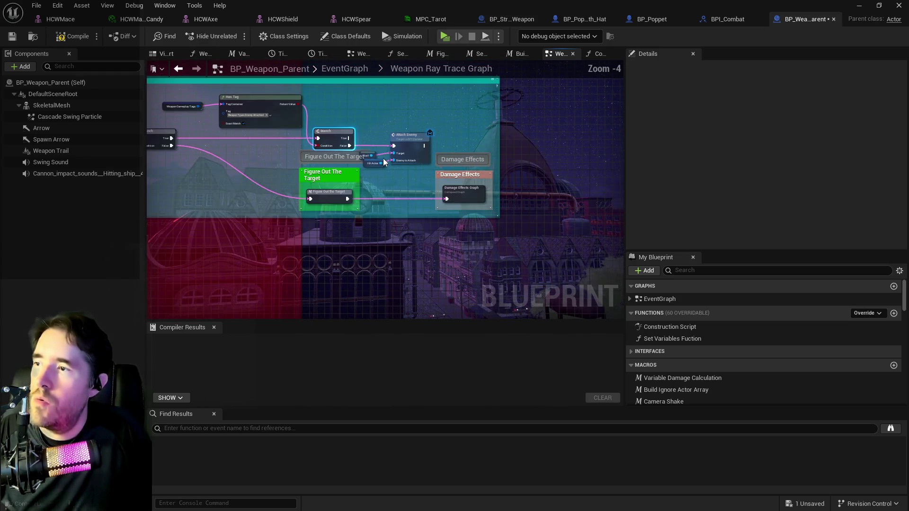
{"action": "mouse_move", "coordinate": [323, 122]}
{"action": "left_mouse_down"}
{"action": "mouse_move", "coordinate": [409, 160]}
{"action": "mouse_move", "coordinate": [429, 122]}
{"action": "left_mouse_up"}
{"action": "left_click", "coordinate": [282, 110]}
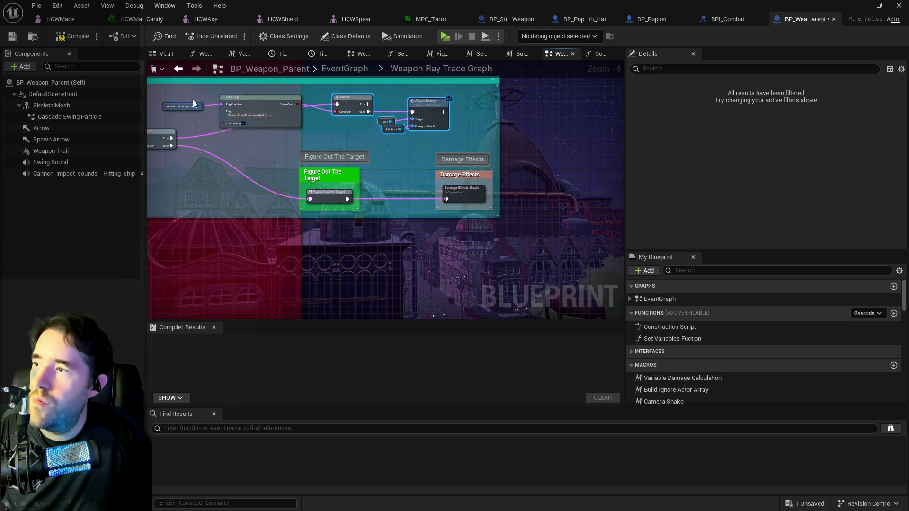
{"action": "mouse_move", "coordinate": [282, 109]}
{"action": "left_mouse_down"}
{"action": "mouse_move", "coordinate": [308, 128]}
{"action": "mouse_move", "coordinate": [280, 143]}
{"action": "left_mouse_up"}
{"action": "left_click", "coordinate": [283, 141]}
{"action": "left_click", "coordinate": [278, 146]}
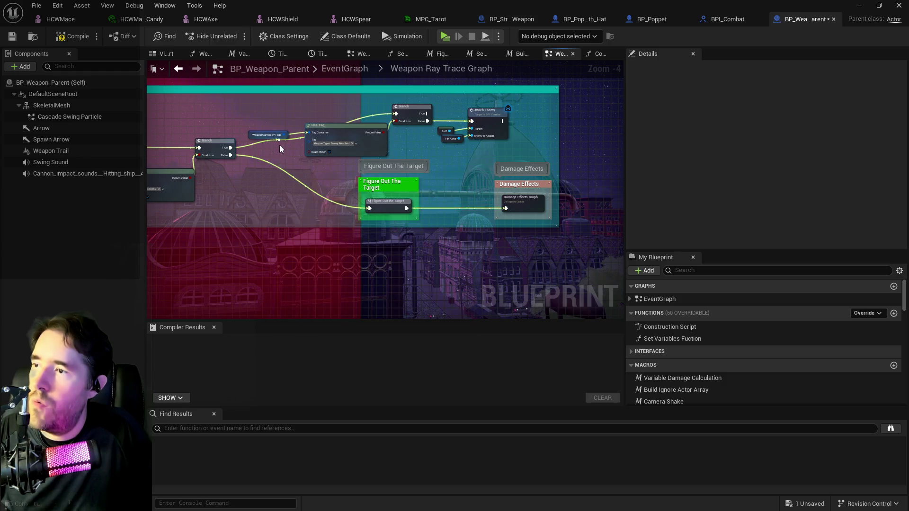
{"action": "mouse_move", "coordinate": [271, 136]}
{"action": "left_mouse_down"}
{"action": "mouse_move", "coordinate": [233, 116]}
{"action": "mouse_move", "coordinate": [115, 102]}
{"action": "mouse_move", "coordinate": [35, 134]}
{"action": "left_mouse_up"}
Reposition the Branch, Attach Enemy, Self and Hit Actor nodes, then compile BP_Weapon_Parent.
{"action": "mouse_move", "coordinate": [299, 158]}
{"action": "left_mouse_down"}
{"action": "mouse_move", "coordinate": [375, 223]}
{"action": "mouse_move", "coordinate": [614, 181]}
{"action": "left_mouse_up"}
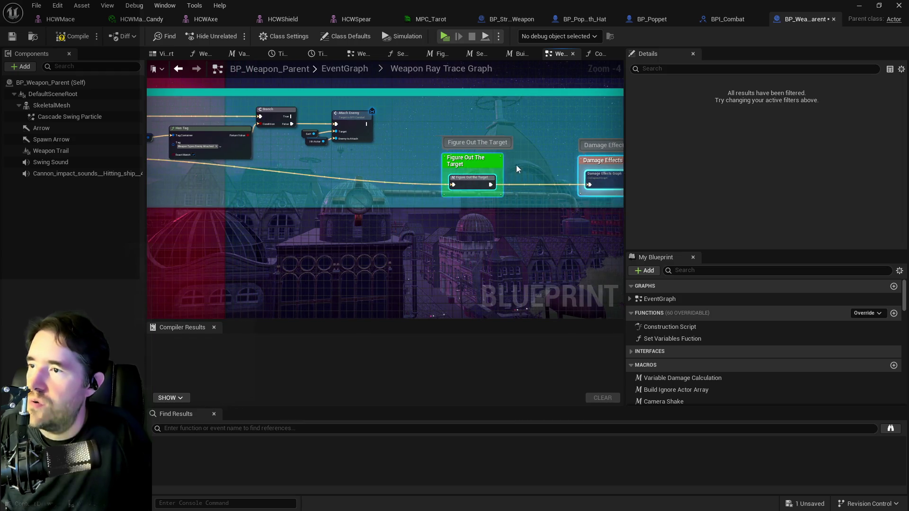
{"action": "mouse_move", "coordinate": [297, 119]}
{"action": "left_mouse_down"}
{"action": "mouse_move", "coordinate": [430, 169]}
{"action": "mouse_move", "coordinate": [446, 187]}
{"action": "left_mouse_up"}
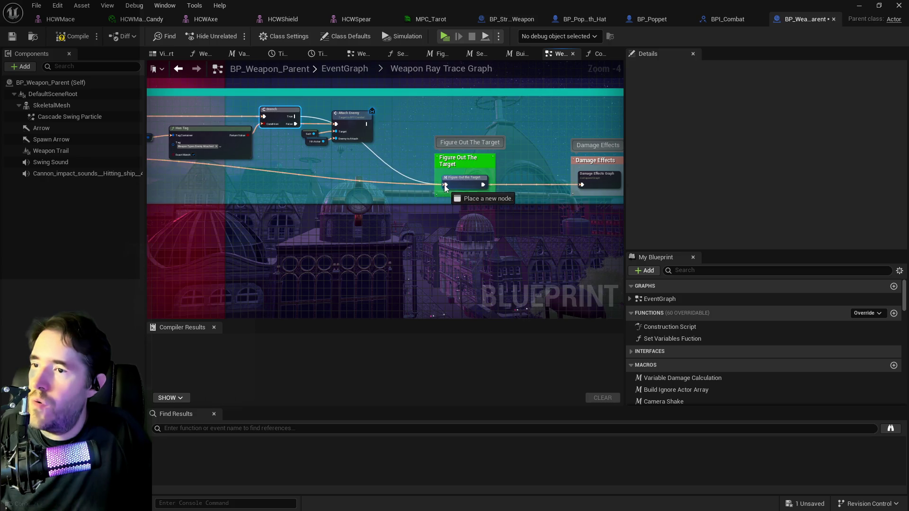
{"action": "left_click_drag", "start_coordinate": [540, 171], "coordinate": [419, 171]}
{"action": "left_click_drag", "start_coordinate": [286, 144], "coordinate": [365, 138]}
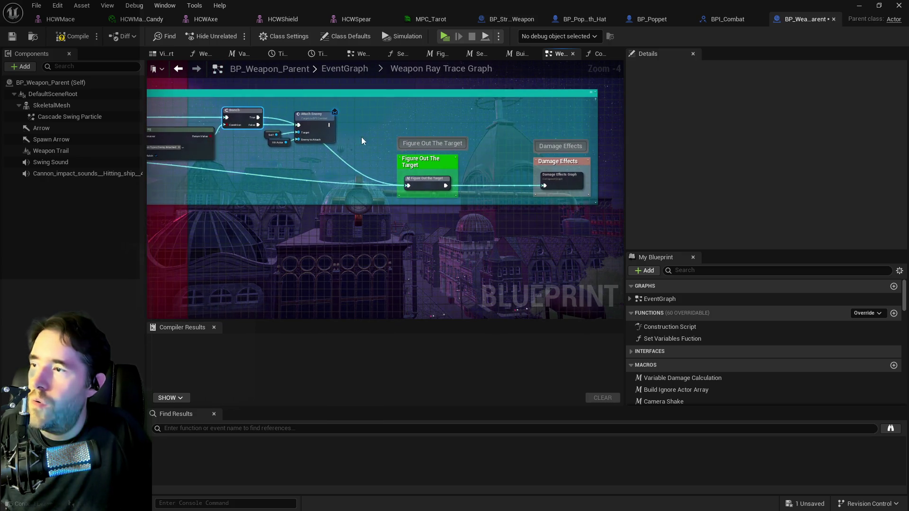
{"action": "mouse_move", "coordinate": [275, 120]}
{"action": "left_mouse_down"}
{"action": "mouse_move", "coordinate": [316, 152]}
{"action": "mouse_move", "coordinate": [314, 160]}
{"action": "left_mouse_up"}
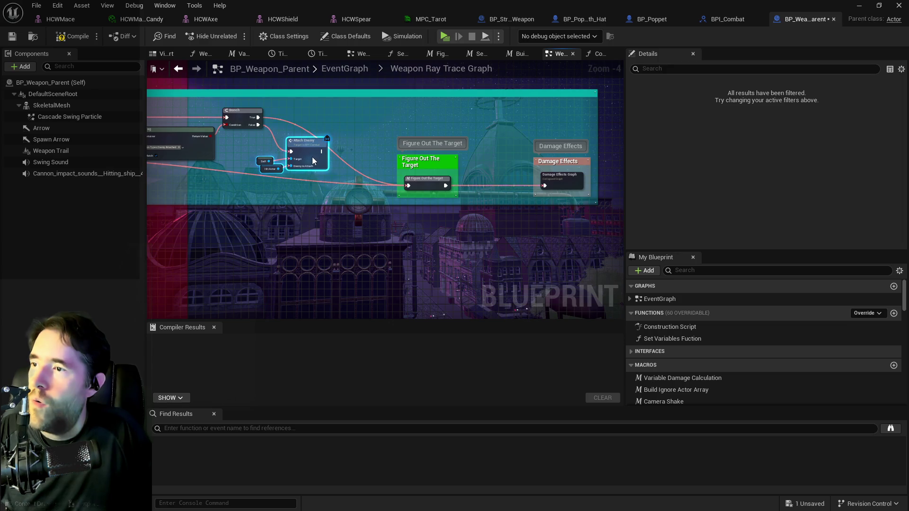
{"action": "left_click", "coordinate": [266, 142]}
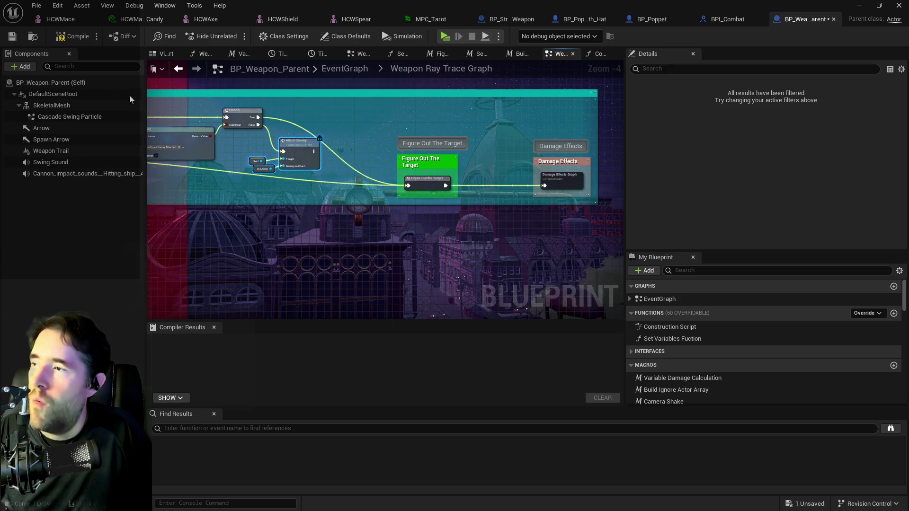
{"action": "left_click", "coordinate": [73, 37]}
{"action": "left_click", "coordinate": [12, 37]}
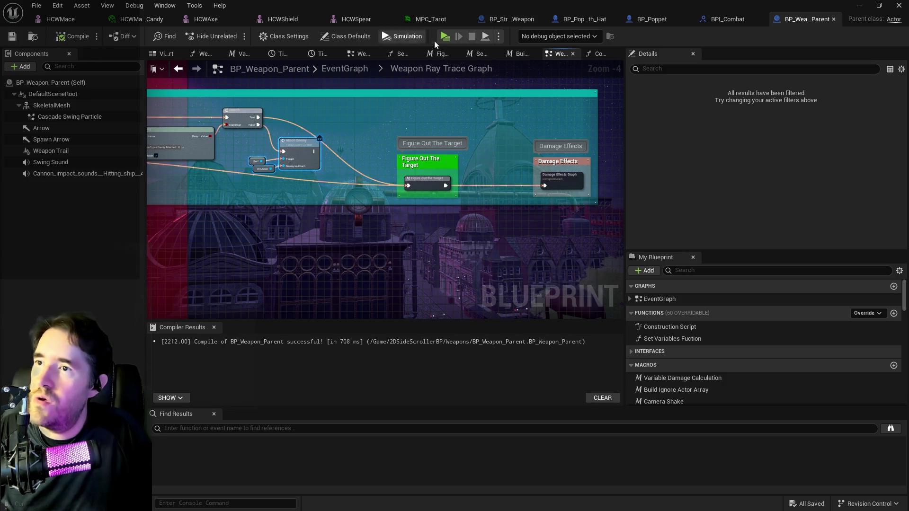
In BP_Strength_Weapon, add Attach Actor To Actor driven by the event's Enemy to Attach.
{"action": "left_click", "coordinate": [516, 20]}
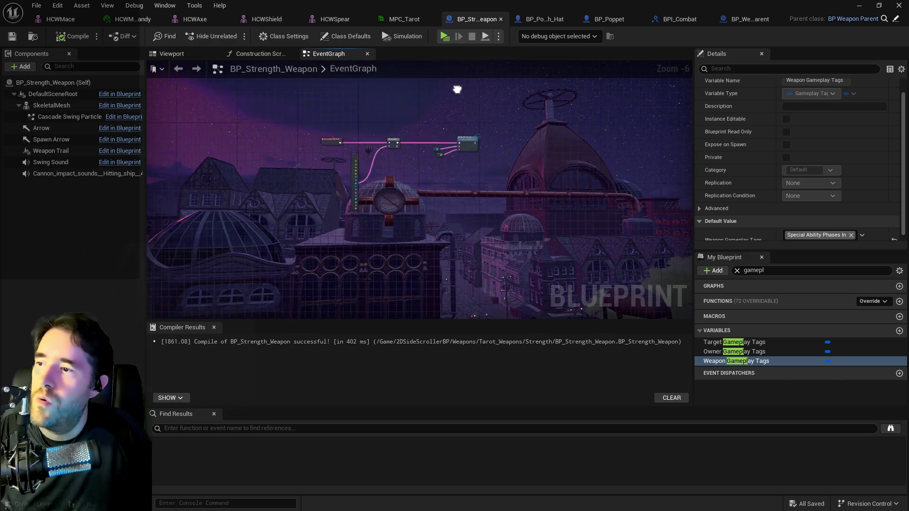
{"action": "right_click", "coordinate": [346, 221]}
{"action": "type", "text": "attach enem"}
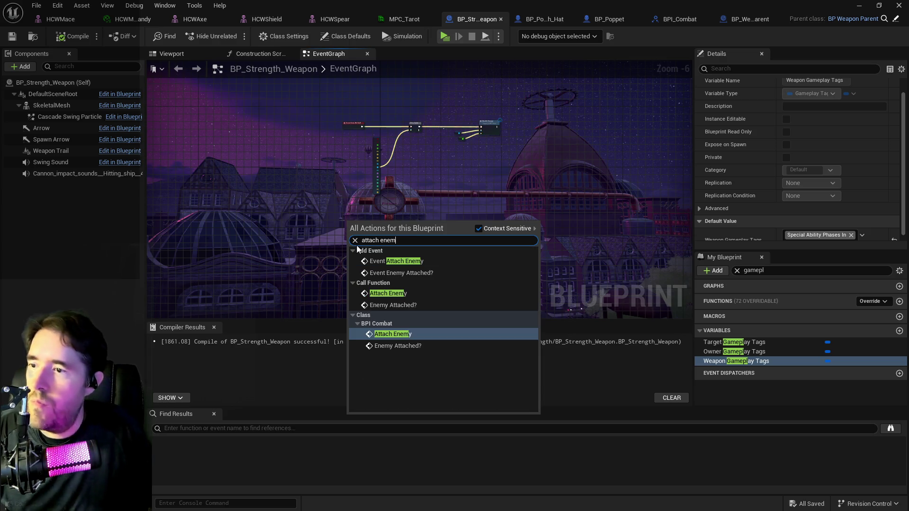
{"action": "key", "text": "Escape"}
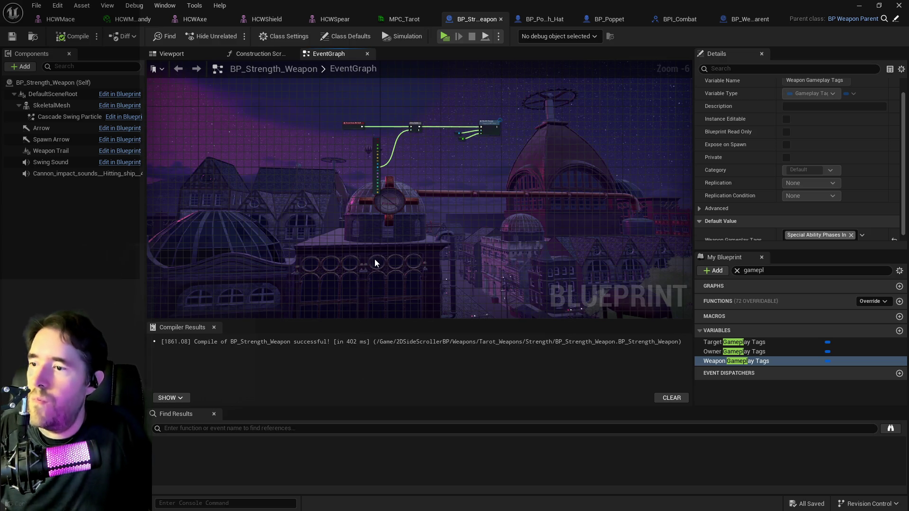
{"action": "scroll", "coordinate": [374, 252], "scroll_direction": "up", "scroll_amount": 3}
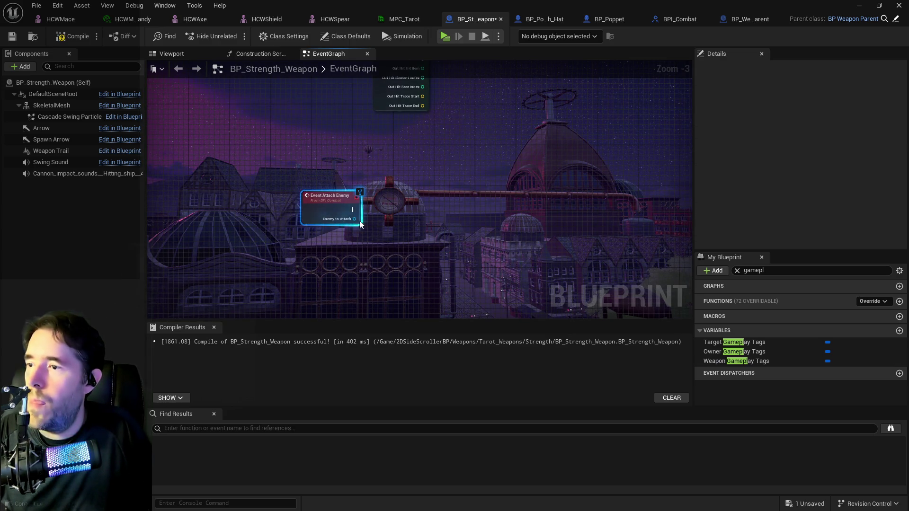
{"action": "left_click_drag", "start_coordinate": [388, 218], "coordinate": [414, 214]}
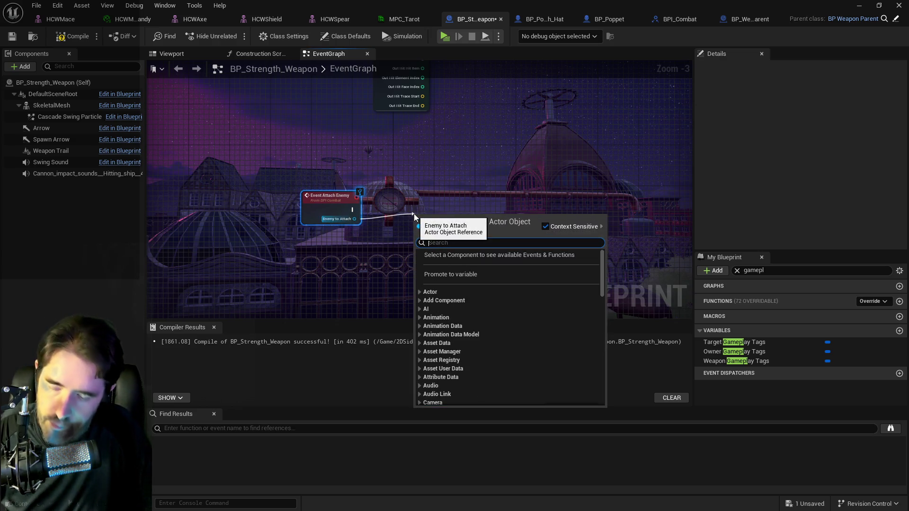
{"action": "type", "text": "atta"}
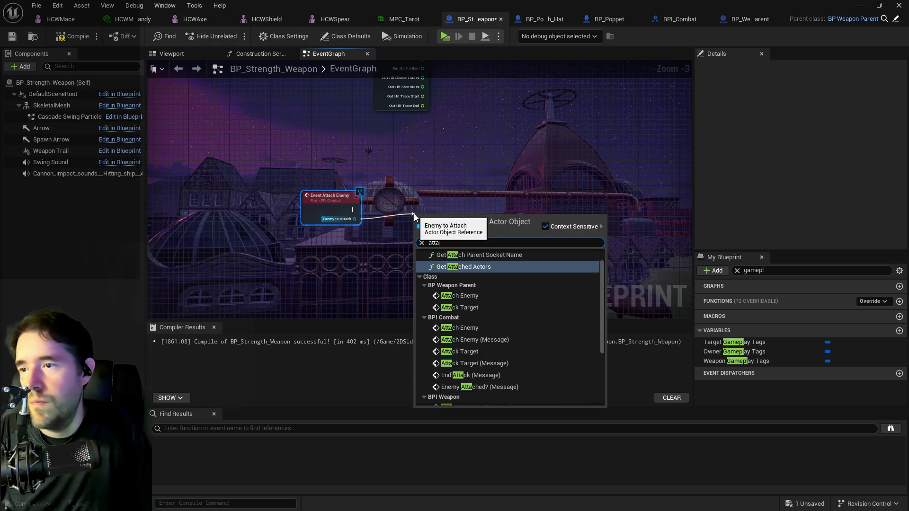
{"action": "type", "text": "ch actor"}
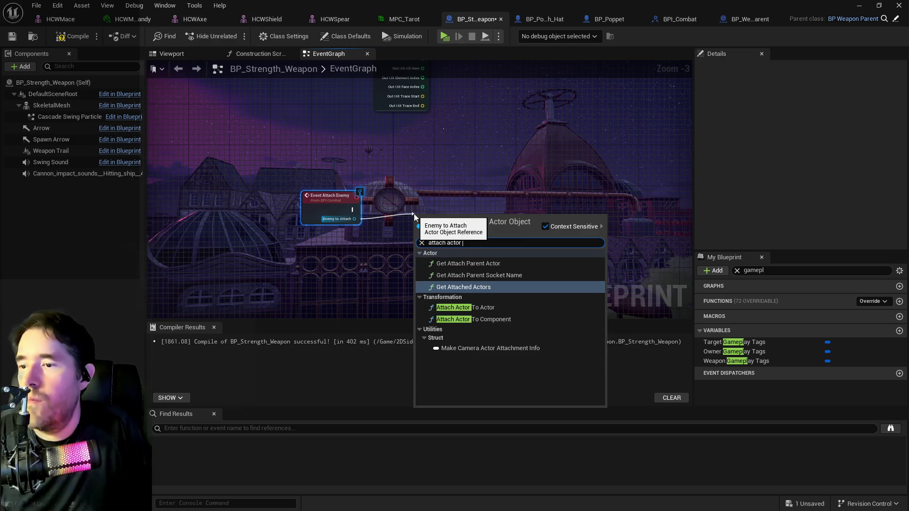
{"action": "left_click", "coordinate": [478, 307]}
{"action": "mouse_move", "coordinate": [506, 214]}
{"action": "left_mouse_down"}
{"action": "mouse_move", "coordinate": [537, 198]}
{"action": "mouse_move", "coordinate": [537, 206]}
{"action": "left_mouse_up"}
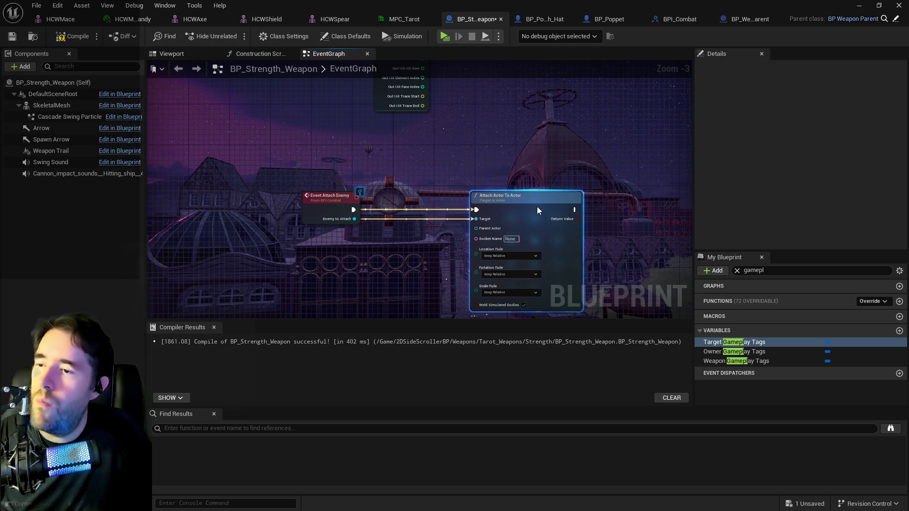
{"action": "scroll", "coordinate": [437, 234], "scroll_direction": "up", "scroll_amount": 1}
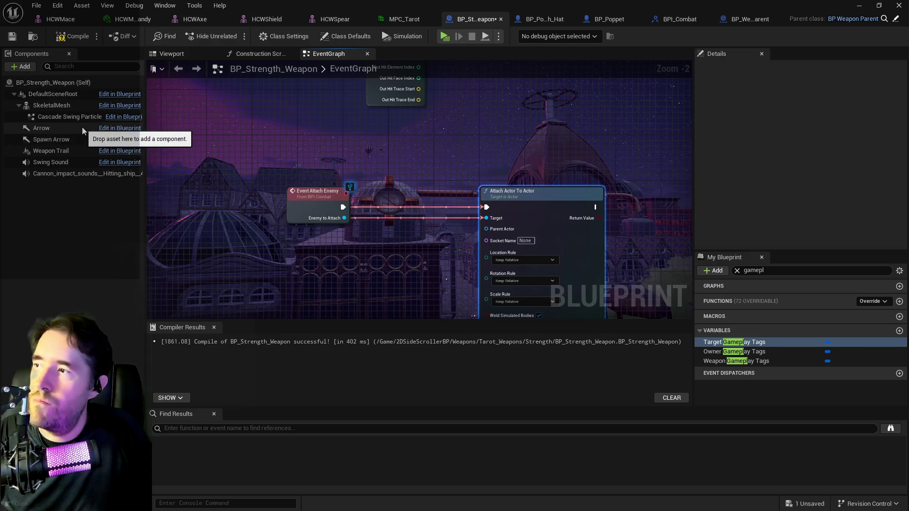
Wire Self as Attach Actor To Actor's Parent Actor, discarding a trial Skeletal Mesh reference.
{"action": "mouse_move", "coordinate": [53, 106]}
{"action": "left_mouse_down"}
{"action": "mouse_move", "coordinate": [342, 271]}
{"action": "mouse_move", "coordinate": [379, 240]}
{"action": "left_mouse_up"}
{"action": "mouse_move", "coordinate": [441, 241]}
{"action": "left_mouse_down"}
{"action": "mouse_move", "coordinate": [488, 229]}
{"action": "mouse_move", "coordinate": [442, 228]}
{"action": "mouse_move", "coordinate": [383, 244]}
{"action": "left_mouse_up"}
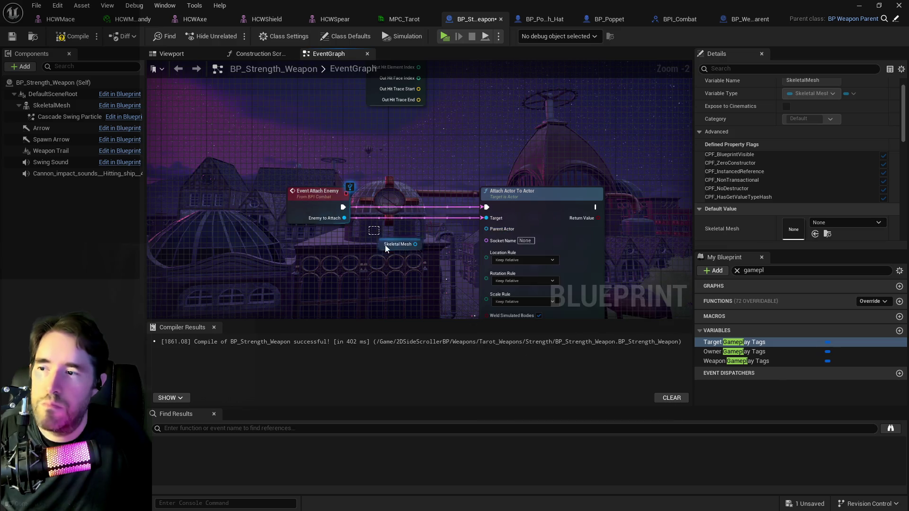
{"action": "key", "text": "Delete"}
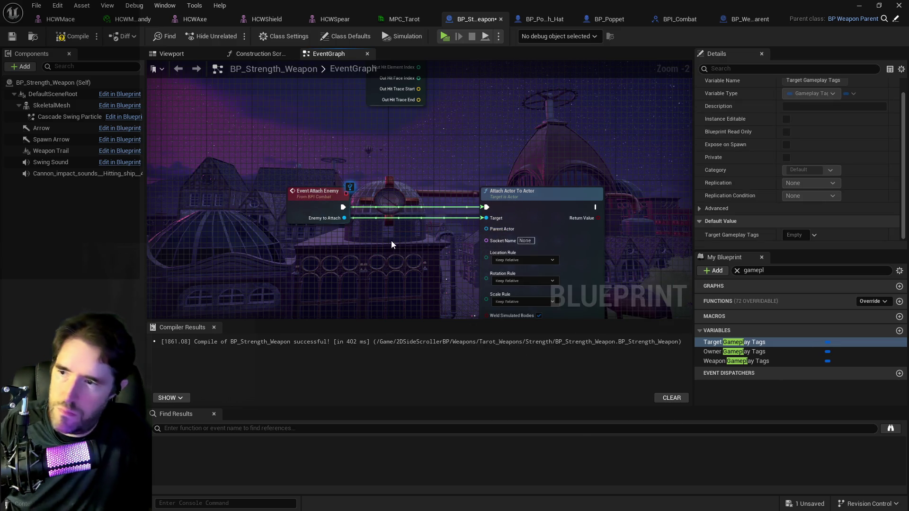
{"action": "right_click", "coordinate": [391, 241]}
{"action": "type", "text": "get sel"}
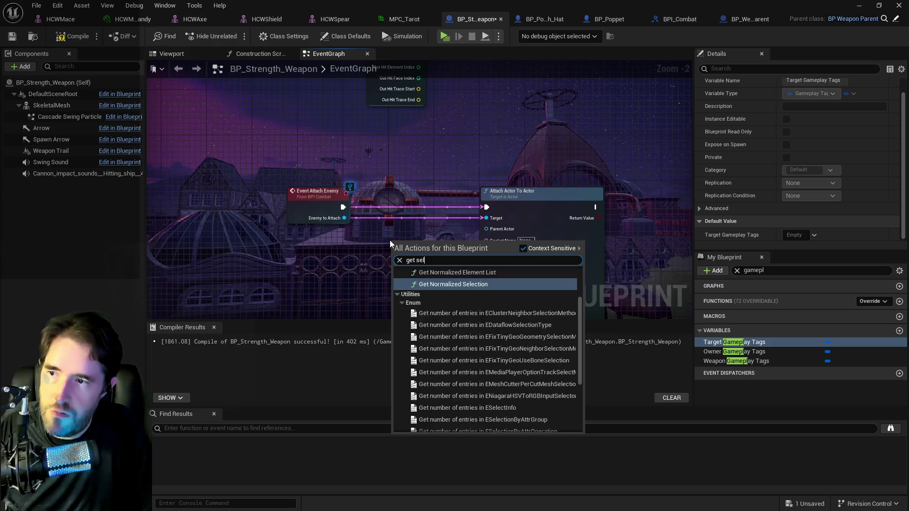
{"action": "type", "text": "f"}
{"action": "left_click", "coordinate": [453, 275]}
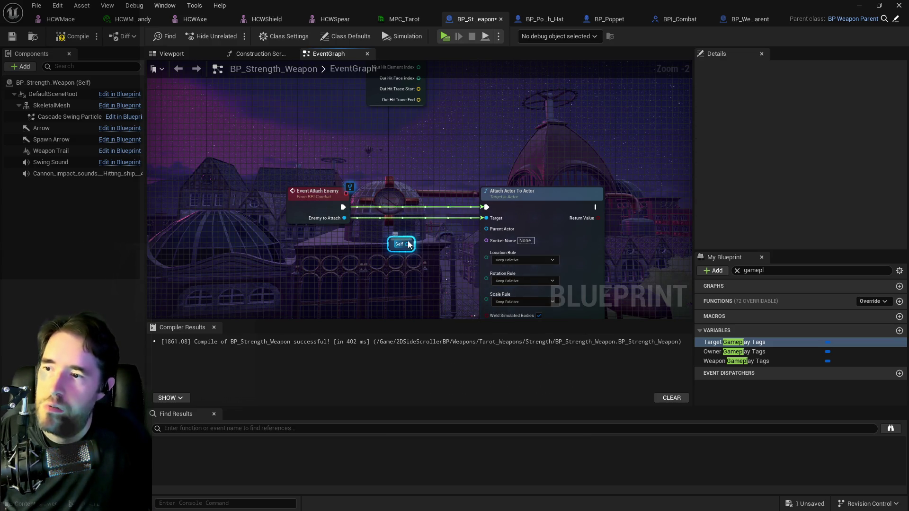
{"action": "left_click_drag", "start_coordinate": [485, 228], "coordinate": [485, 229]}
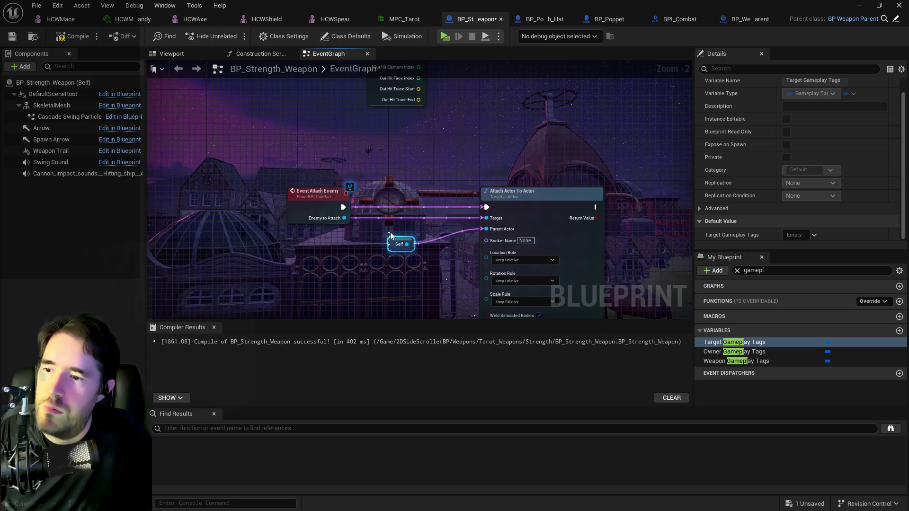
{"action": "left_click_drag", "start_coordinate": [494, 313], "coordinate": [478, 240]}
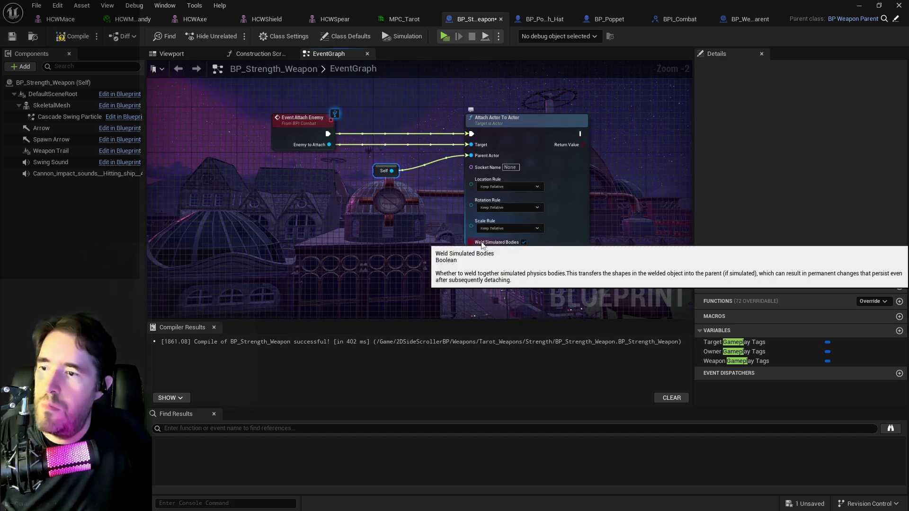
{"action": "scroll", "coordinate": [482, 244], "scroll_direction": "up", "scroll_amount": 1}
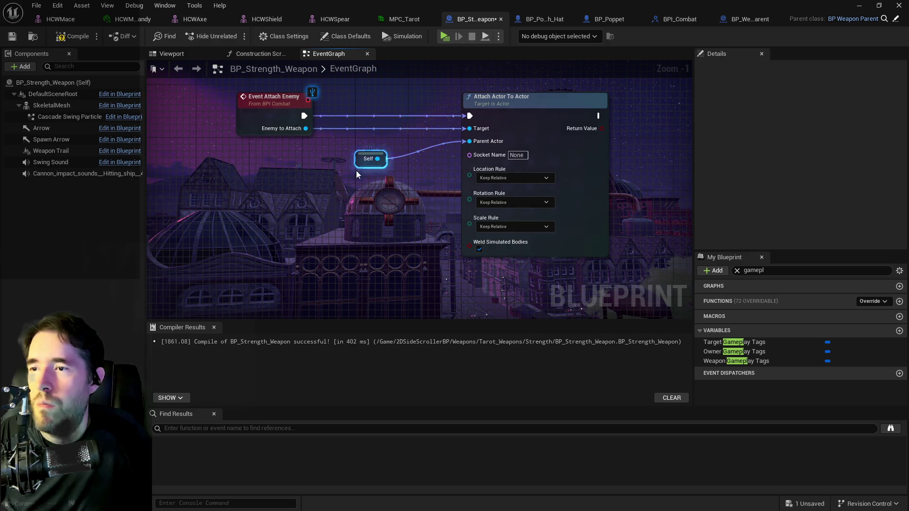
{"action": "left_click_drag", "start_coordinate": [356, 166], "coordinate": [363, 153]}
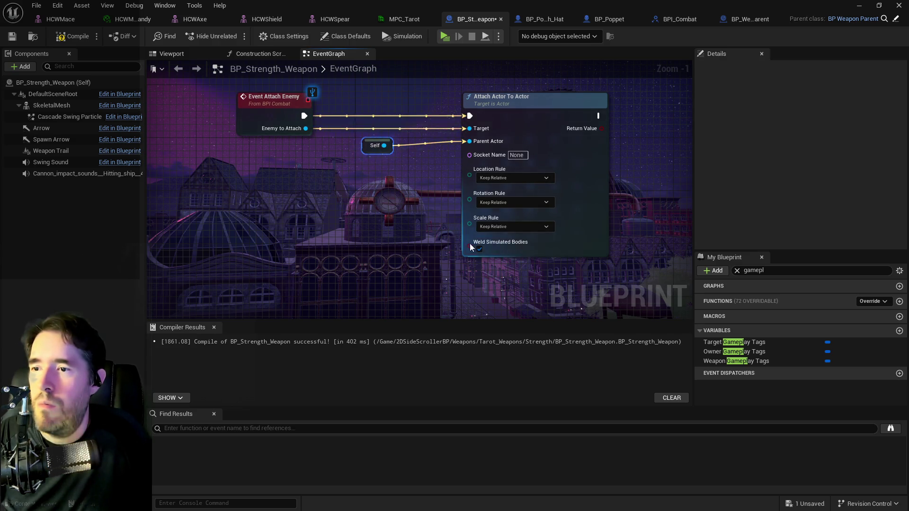
{"action": "scroll", "coordinate": [355, 241], "scroll_direction": "down", "scroll_amount": 4}
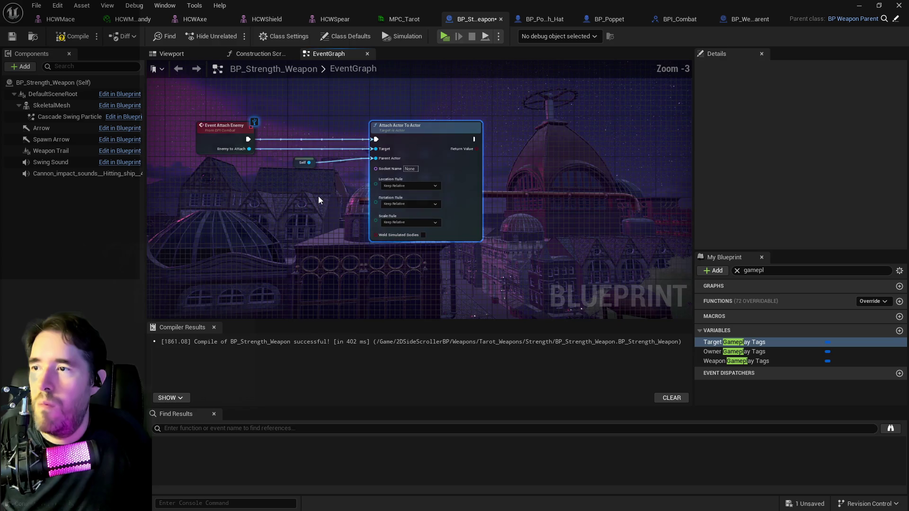
{"action": "scroll", "coordinate": [318, 196], "scroll_direction": "up", "scroll_amount": 2}
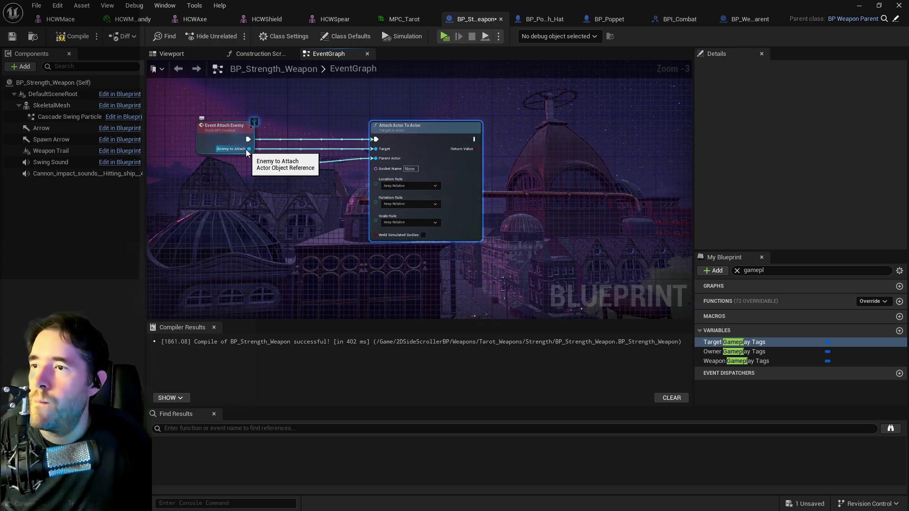
Promote Enemy to Attach to a variable and chain its SET before Attach Actor To Actor.
{"action": "left_click_drag", "start_coordinate": [248, 150], "coordinate": [308, 145]}
{"action": "left_click", "coordinate": [343, 200]}
{"action": "mouse_move", "coordinate": [248, 139]}
{"action": "left_mouse_down"}
{"action": "mouse_move", "coordinate": [377, 140]}
{"action": "mouse_move", "coordinate": [360, 156]}
{"action": "mouse_move", "coordinate": [377, 150]}
{"action": "left_mouse_up"}
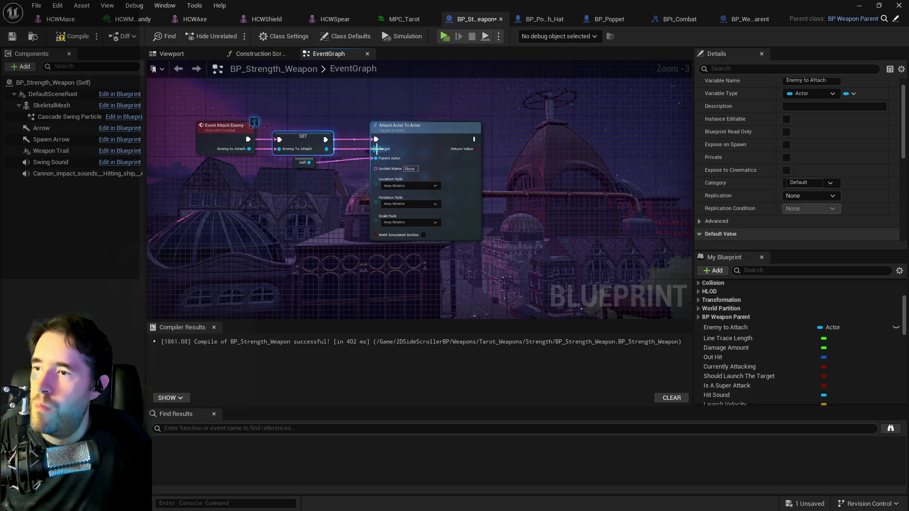
{"action": "scroll", "coordinate": [400, 187], "scroll_direction": "up", "scroll_amount": 1}
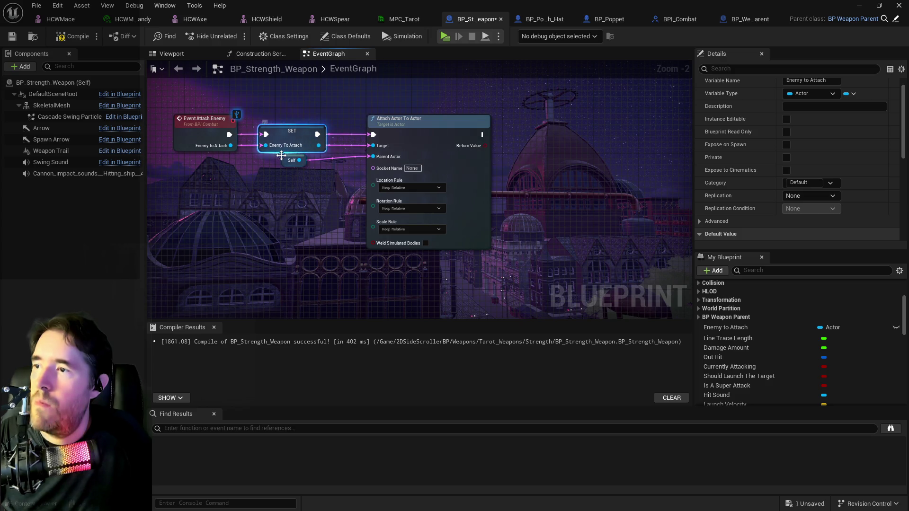
{"action": "left_click_drag", "start_coordinate": [299, 160], "coordinate": [374, 157]}
{"action": "left_click", "coordinate": [411, 155]}
{"action": "scroll", "coordinate": [739, 362], "scroll_direction": "down", "scroll_amount": 3}
{"action": "scroll", "coordinate": [732, 336], "scroll_direction": "up", "scroll_amount": 2}
Add Set Actor Enable Collision on Enemy To Attach after the attach, then compile.
{"action": "mouse_move", "coordinate": [726, 297]}
{"action": "left_mouse_down"}
{"action": "mouse_move", "coordinate": [600, 246]}
{"action": "mouse_move", "coordinate": [524, 168]}
{"action": "mouse_move", "coordinate": [545, 192]}
{"action": "mouse_move", "coordinate": [567, 179]}
{"action": "mouse_move", "coordinate": [590, 140]}
{"action": "left_mouse_up"}
{"action": "type", "text": "set collision"}
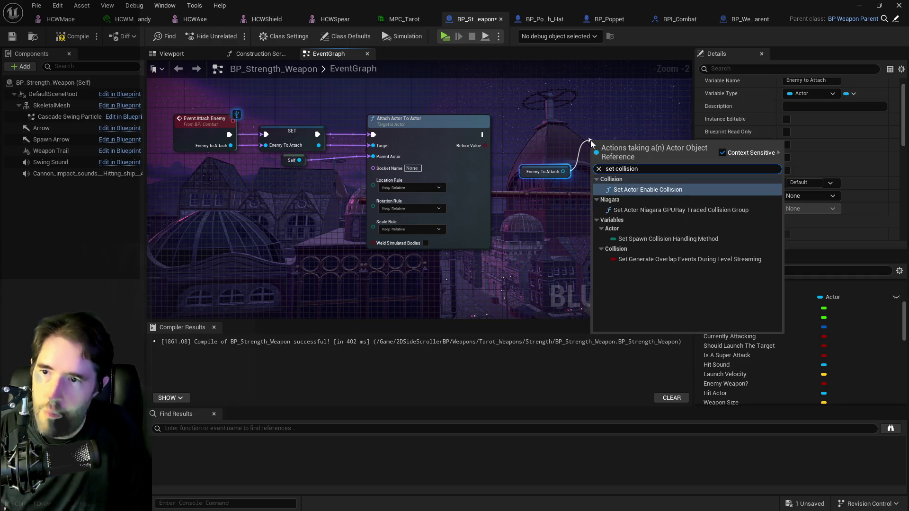
{"action": "left_click", "coordinate": [647, 189]}
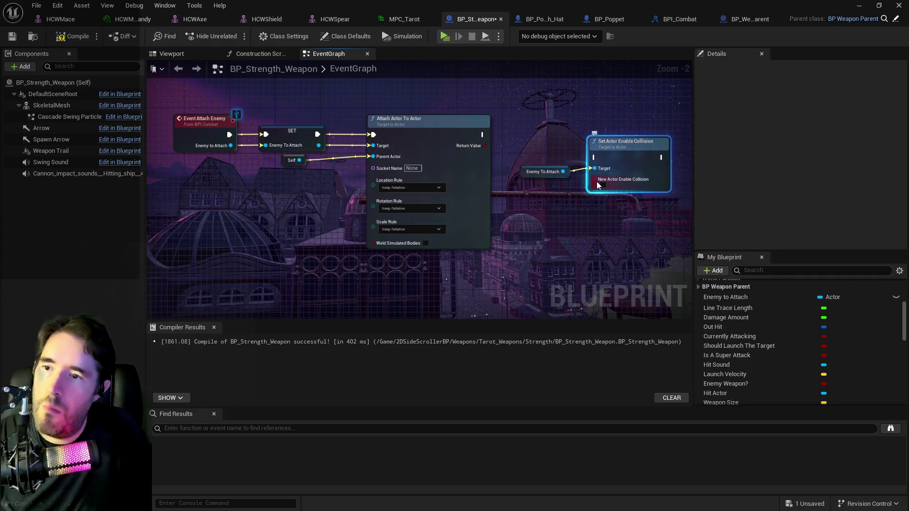
{"action": "left_click_drag", "start_coordinate": [641, 142], "coordinate": [654, 132]}
{"action": "left_click_drag", "start_coordinate": [483, 134], "coordinate": [596, 137]}
{"action": "left_click_drag", "start_coordinate": [650, 131], "coordinate": [667, 119]}
{"action": "left_click_drag", "start_coordinate": [526, 173], "coordinate": [567, 160]}
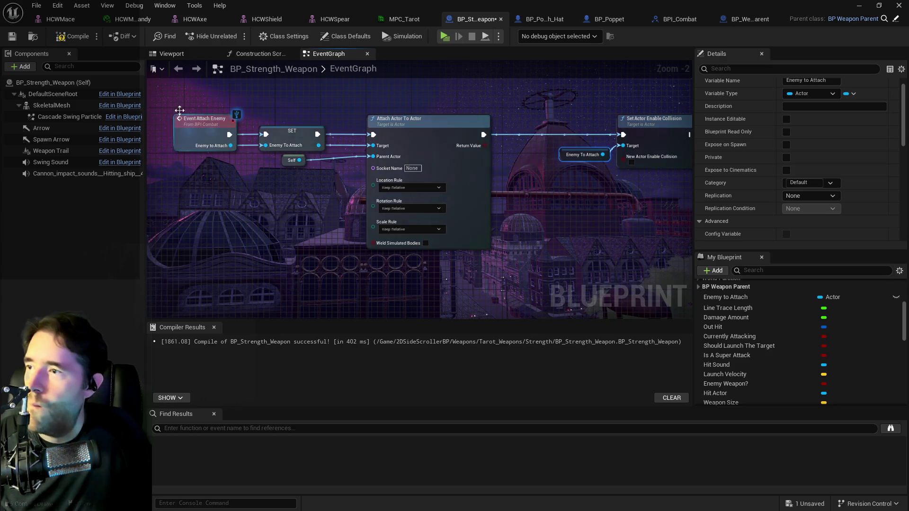
{"action": "left_click", "coordinate": [59, 42]}
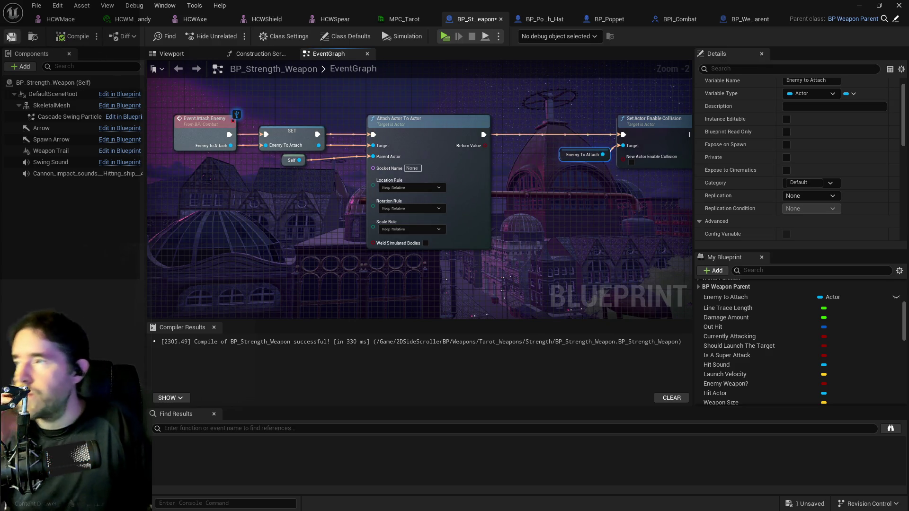
Reposition the Enemy To Attach getter and save all unsaved assets.
{"action": "left_click_drag", "start_coordinate": [317, 187], "coordinate": [175, 169]}
{"action": "left_click_drag", "start_coordinate": [428, 141], "coordinate": [423, 135]}
{"action": "scroll", "coordinate": [418, 158], "scroll_direction": "down", "scroll_amount": 2}
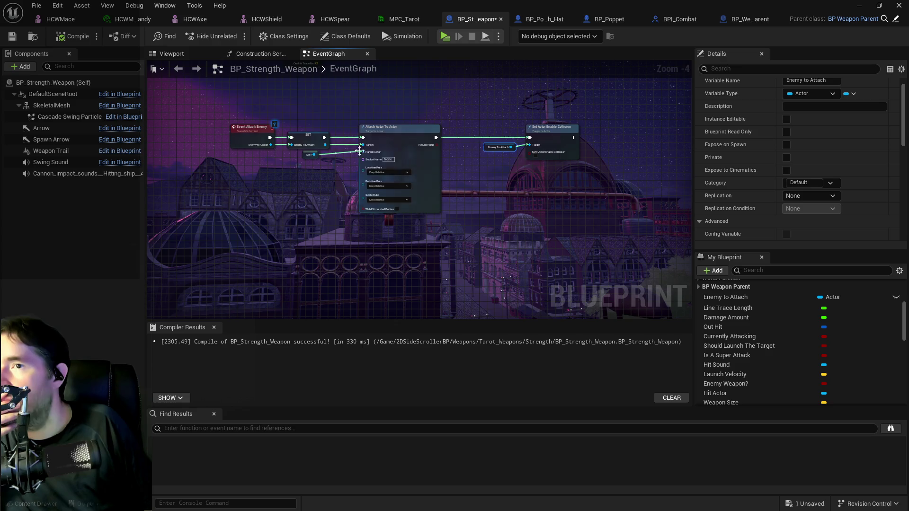
{"action": "left_click", "coordinate": [36, 5]}
{"action": "left_click", "coordinate": [53, 73]}
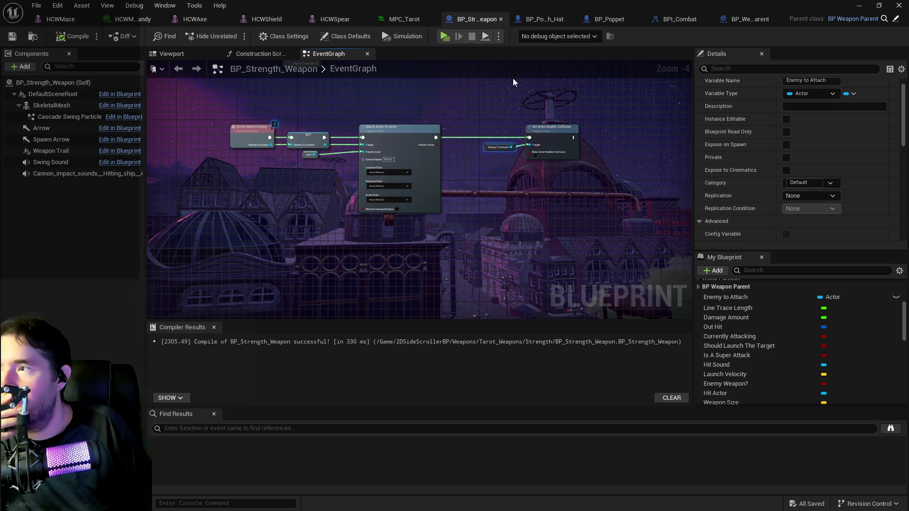
Pan the EventGraph to review the Event Attach Enemy → SET → Attach Actor To Actor chain.
{"action": "scroll", "coordinate": [425, 102], "scroll_direction": "down", "scroll_amount": 1}
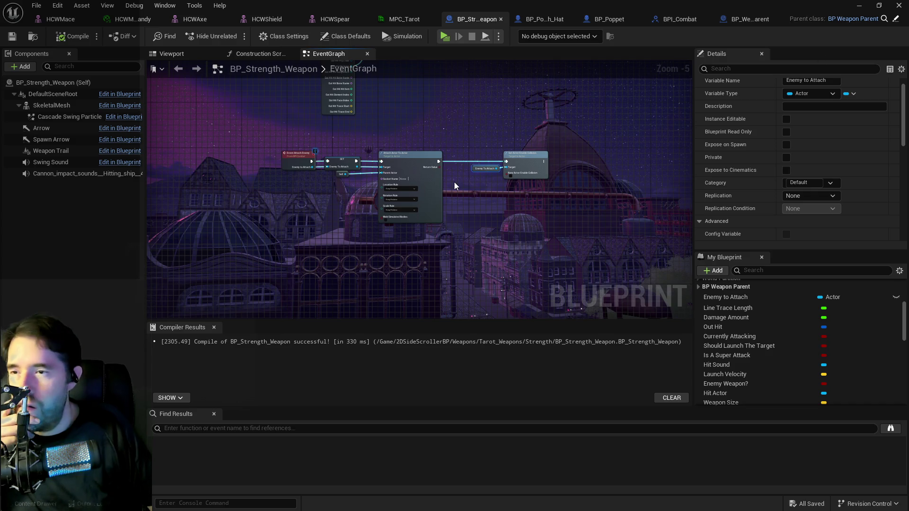
{"action": "scroll", "coordinate": [511, 173], "scroll_direction": "up", "scroll_amount": 1}
{"action": "mouse_move", "coordinate": [473, 194]}
{"action": "left_mouse_down"}
{"action": "mouse_move", "coordinate": [435, 195]}
{"action": "mouse_move", "coordinate": [486, 204]}
{"action": "left_mouse_up"}
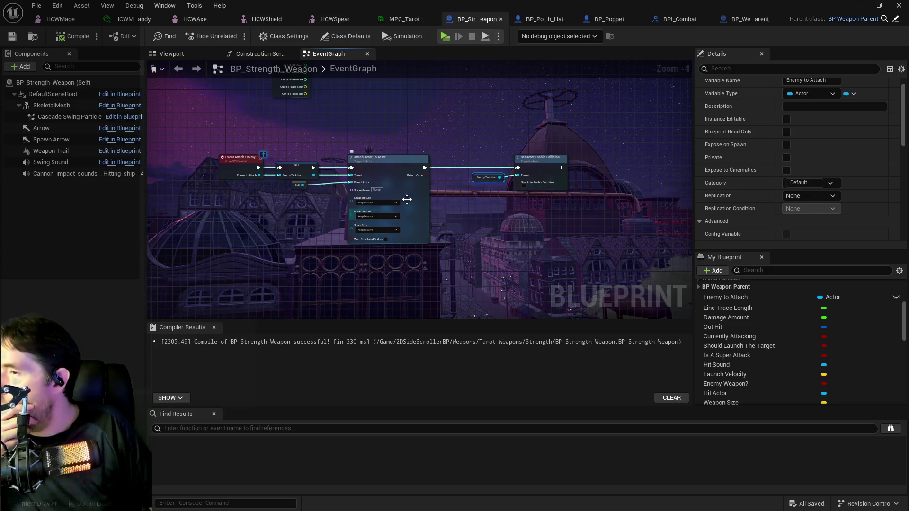
{"action": "left_click_drag", "start_coordinate": [245, 184], "coordinate": [310, 166]}
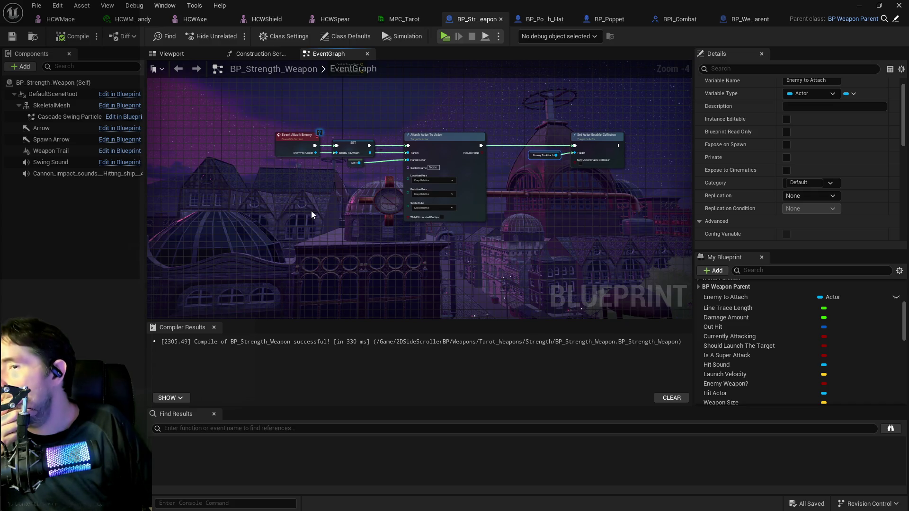
{"action": "mouse_move", "coordinate": [311, 211]}
{"action": "left_mouse_down"}
{"action": "mouse_move", "coordinate": [275, 201]}
{"action": "mouse_move", "coordinate": [335, 209]}
{"action": "left_mouse_up"}
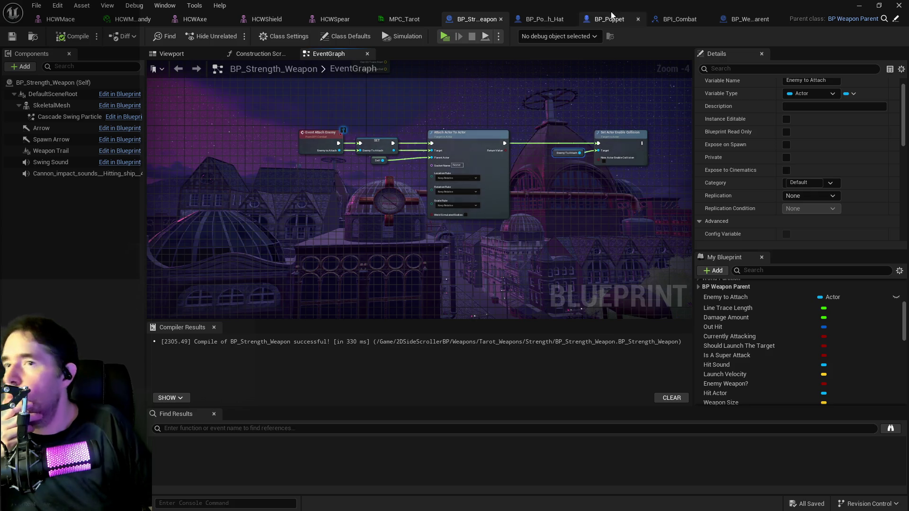
In BPI_Combat, rename the Enemy Attached? function to Damaged Attached Enemy and save with Ctrl+S.
{"action": "left_click", "coordinate": [693, 23]}
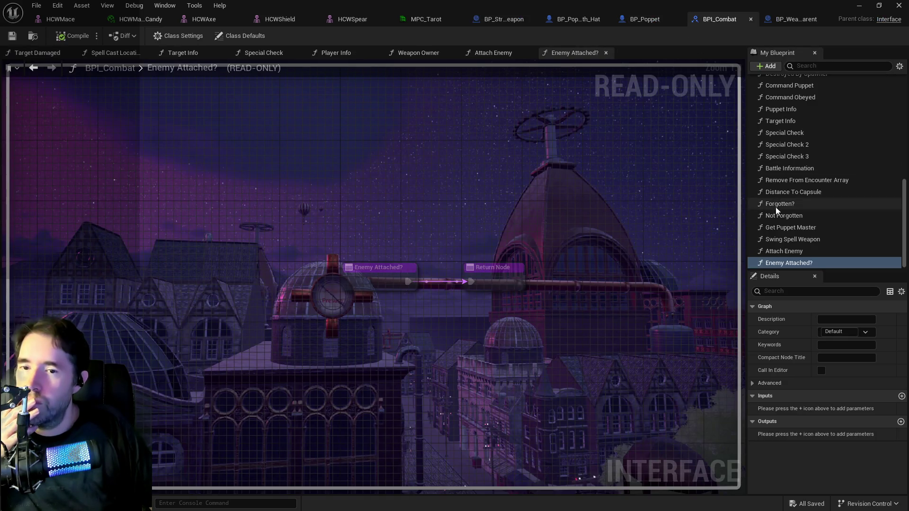
{"action": "left_click", "coordinate": [785, 263]}
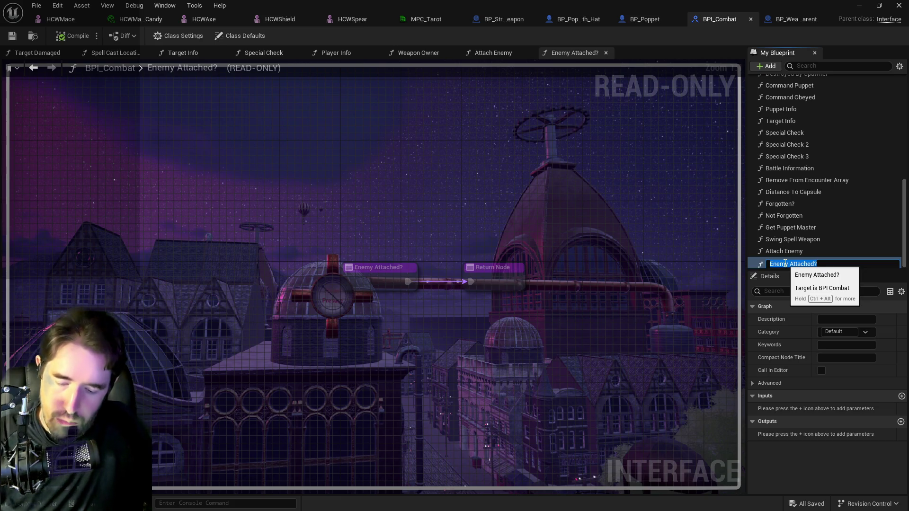
{"action": "type", "text": "Damaged"}
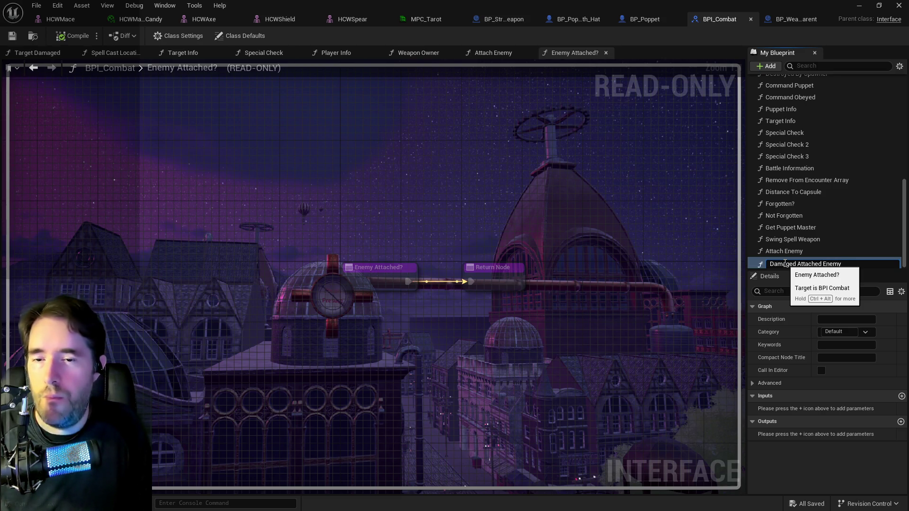
{"action": "key", "text": "Return"}
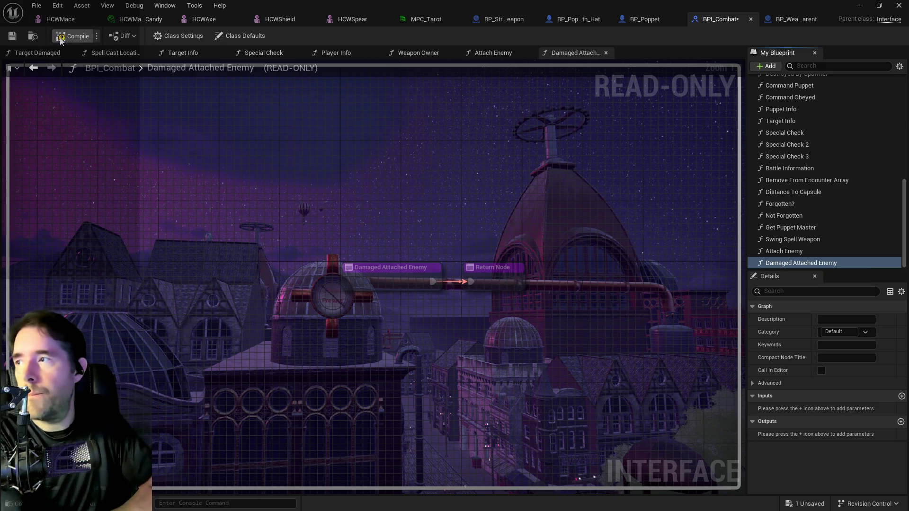
{"action": "key", "text": "ctrl+s"}
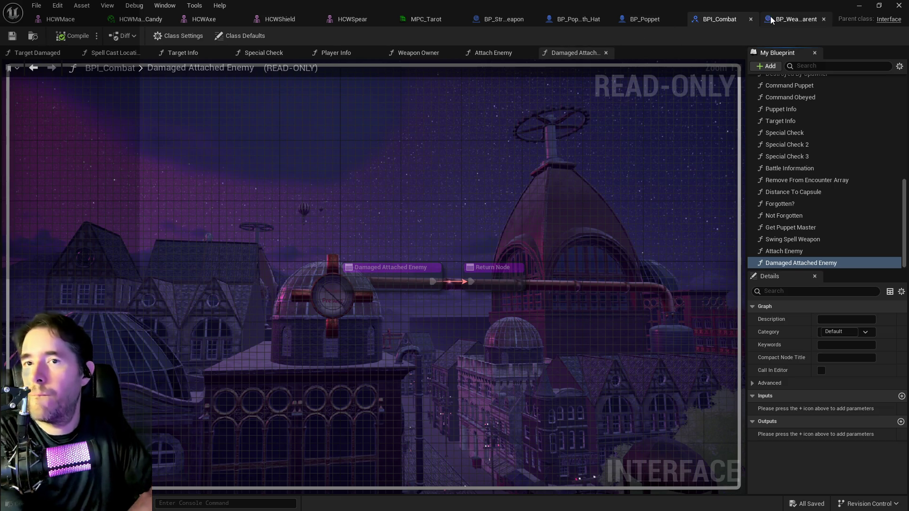
In BP_Weapon_Parent, add a Damaged Attached Enemy message call beside the Attach Enemy logic.
{"action": "left_click", "coordinate": [791, 19]}
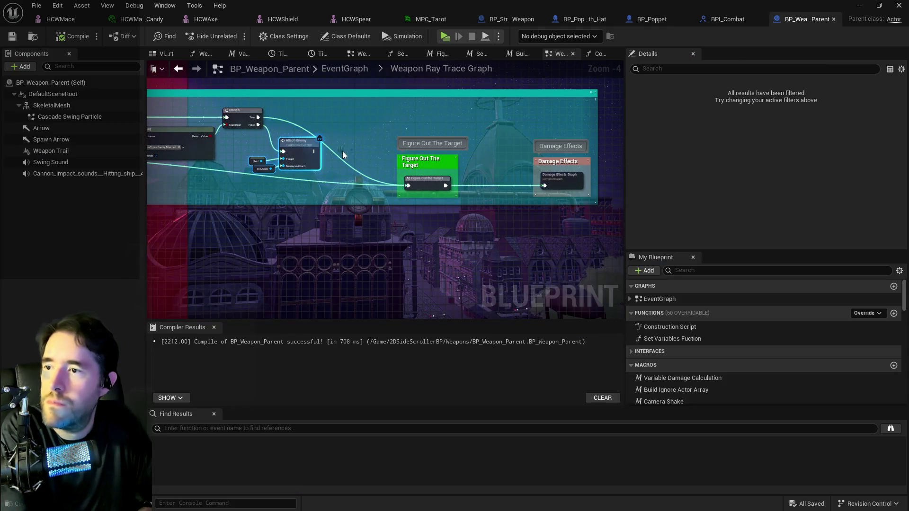
{"action": "left_click_drag", "start_coordinate": [342, 151], "coordinate": [493, 164]}
{"action": "scroll", "coordinate": [493, 164], "scroll_direction": "up", "scroll_amount": 2}
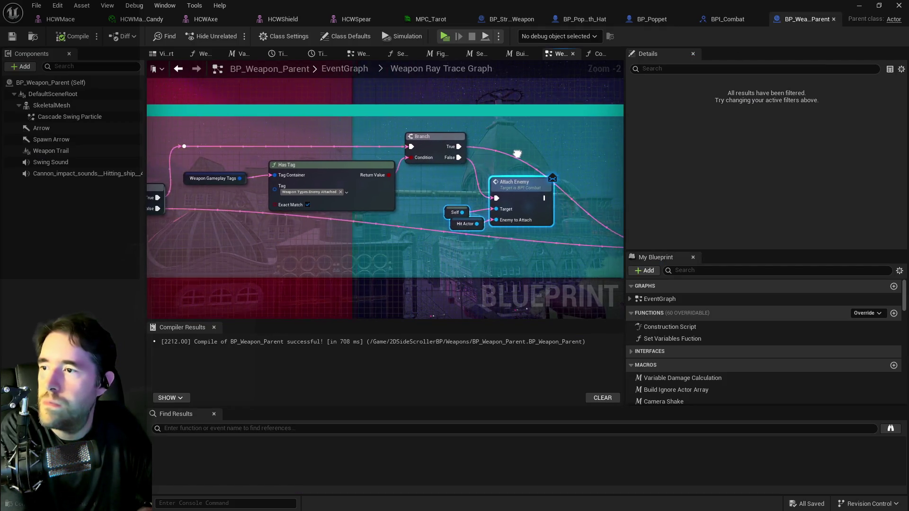
{"action": "right_click", "coordinate": [505, 142]}
{"action": "type", "text": "damae"}
{"action": "key", "text": "BackSpace"}
{"action": "type", "text": "ge attached"}
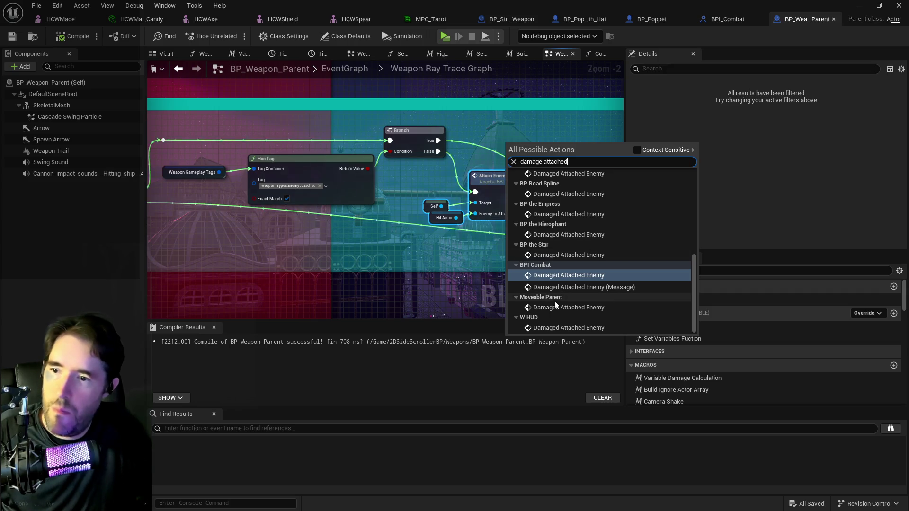
{"action": "left_click", "coordinate": [564, 287]}
{"action": "left_click_drag", "start_coordinate": [526, 146], "coordinate": [514, 134]}
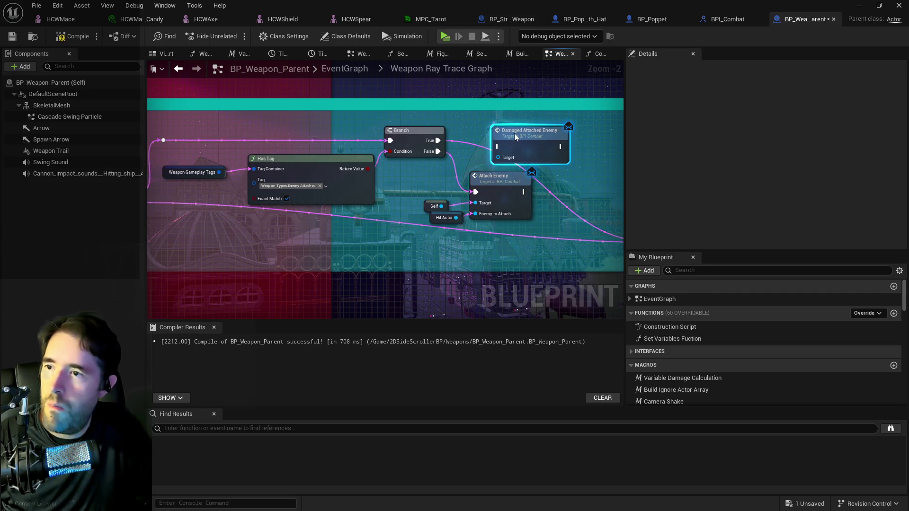
Target a copied Self node, wire Branch True through the call into Figure Out The Target, compile and save.
{"action": "left_click", "coordinate": [433, 207]}
{"action": "key", "text": "ctrl+c"}
{"action": "key", "text": "ctrl+v"}
{"action": "left_click_drag", "start_coordinate": [470, 160], "coordinate": [499, 157]}
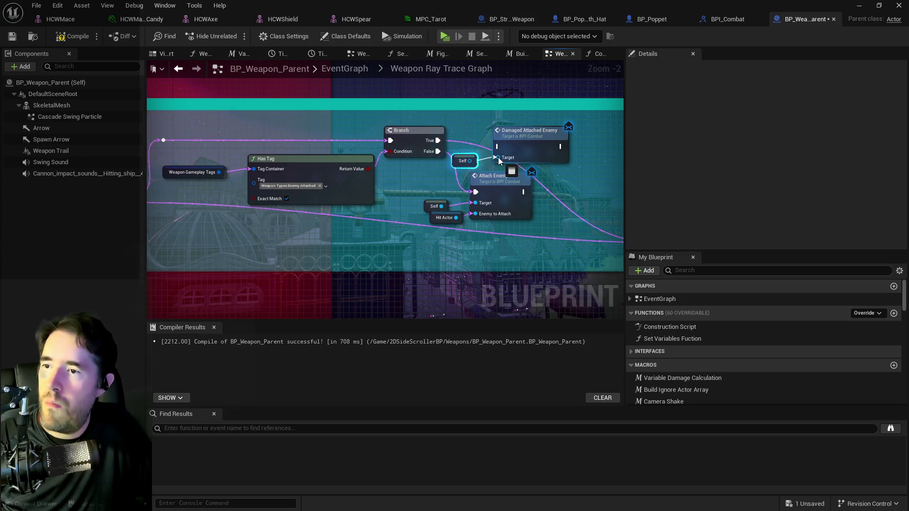
{"action": "left_click_drag", "start_coordinate": [439, 140], "coordinate": [497, 146]}
{"action": "mouse_move", "coordinate": [560, 147]}
{"action": "left_mouse_down"}
{"action": "mouse_move", "coordinate": [616, 209]}
{"action": "mouse_move", "coordinate": [390, 207]}
{"action": "mouse_move", "coordinate": [428, 238]}
{"action": "left_mouse_up"}
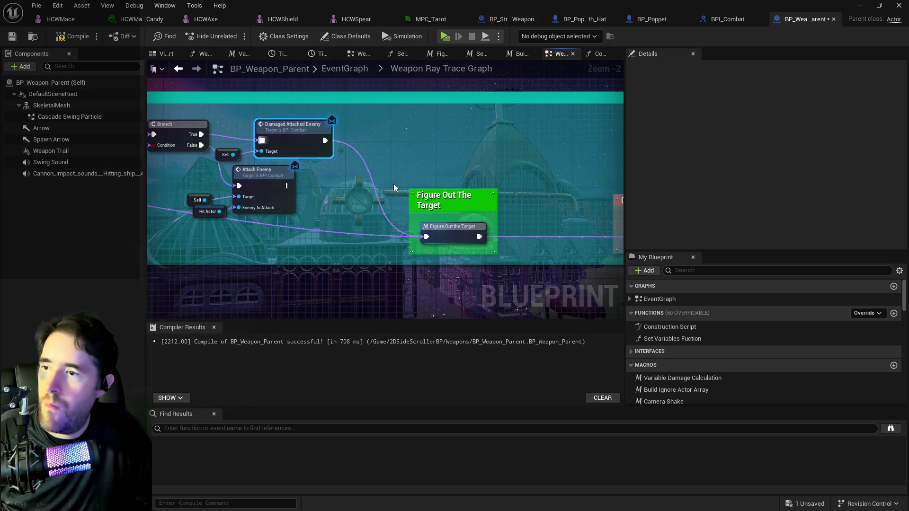
{"action": "left_click_drag", "start_coordinate": [310, 120], "coordinate": [336, 118]}
{"action": "left_click_drag", "start_coordinate": [225, 154], "coordinate": [242, 155]}
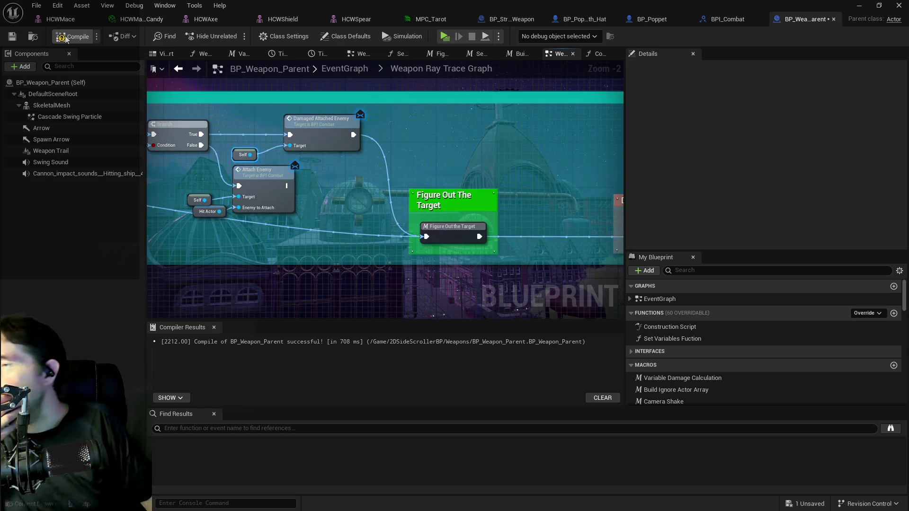
{"action": "left_click", "coordinate": [35, 6]}
{"action": "left_click", "coordinate": [56, 72]}
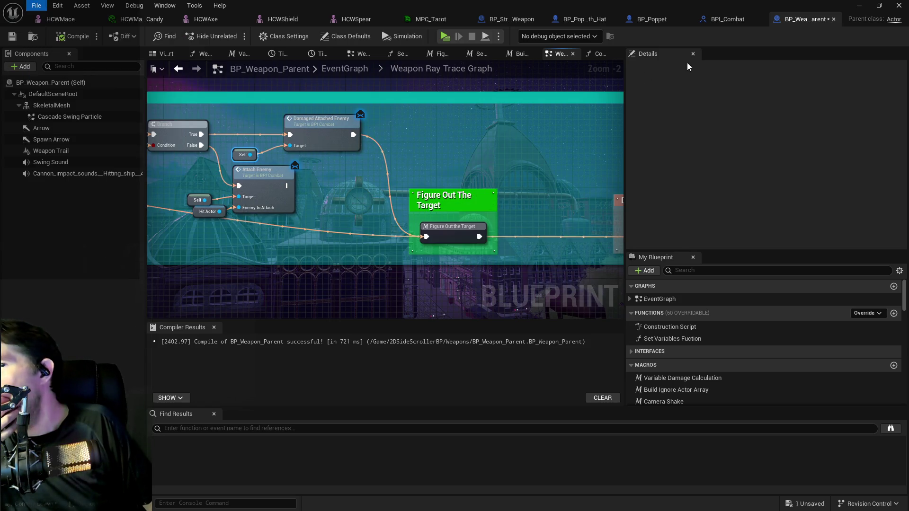
{"action": "left_click", "coordinate": [512, 19]}
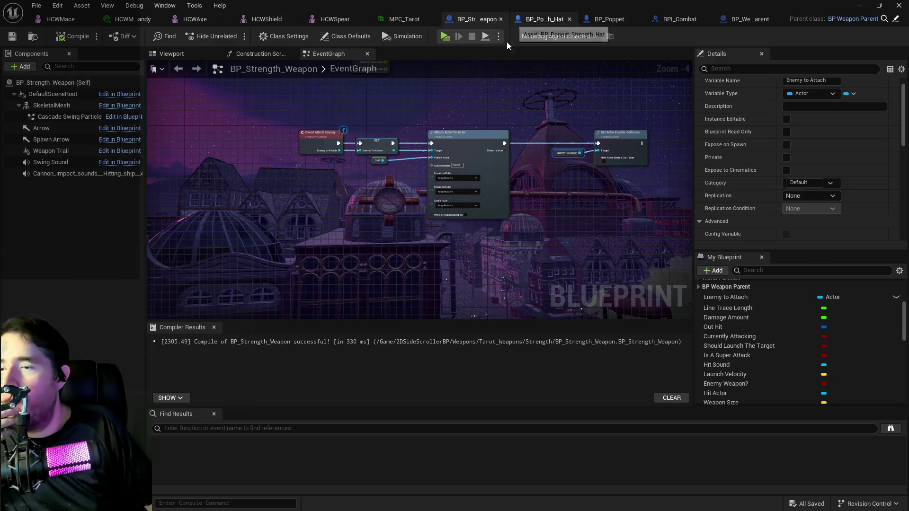
Add an Event Damaged Attached Enemy node from a 'damage attach' search and frame it in the graph.
{"action": "right_click", "coordinate": [342, 221]}
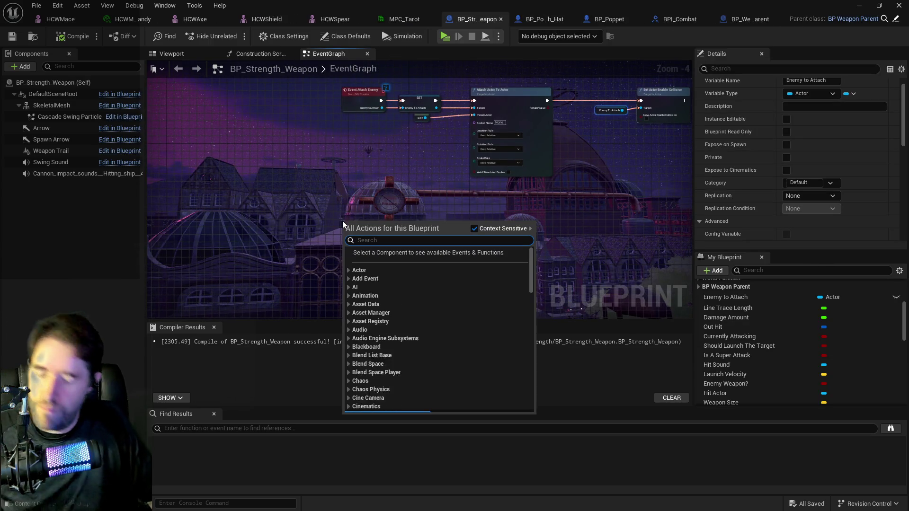
{"action": "type", "text": "damage attach"}
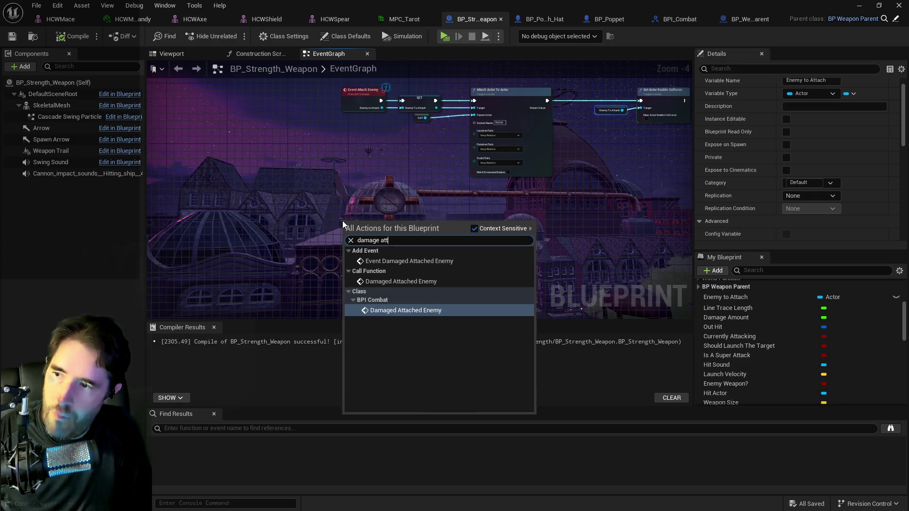
{"action": "left_click", "coordinate": [409, 261]}
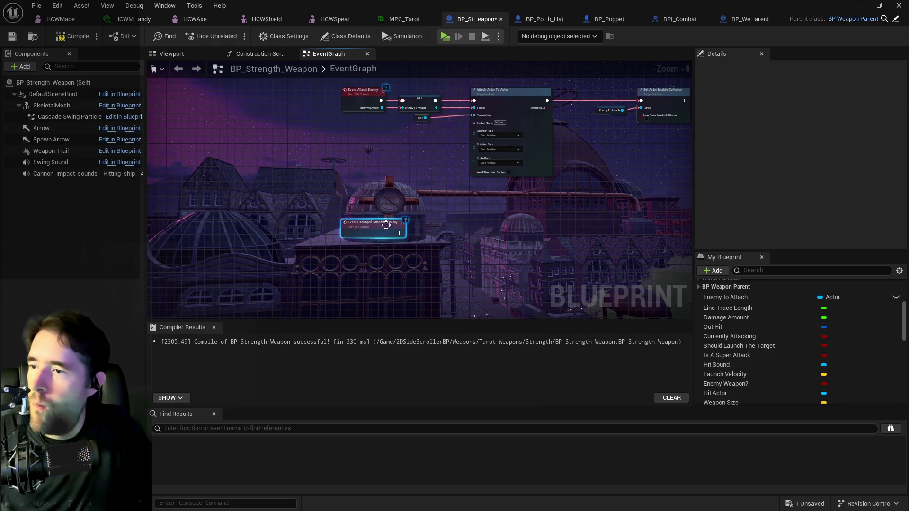
{"action": "scroll", "coordinate": [386, 231], "scroll_direction": "up", "scroll_amount": 3}
{"action": "scroll", "coordinate": [408, 249], "scroll_direction": "down", "scroll_amount": 2}
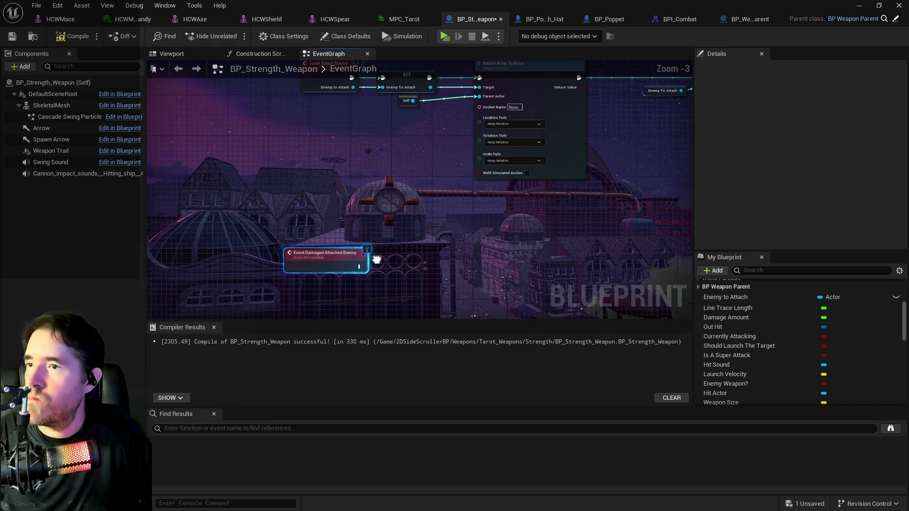
{"action": "left_click_drag", "start_coordinate": [376, 264], "coordinate": [346, 270]}
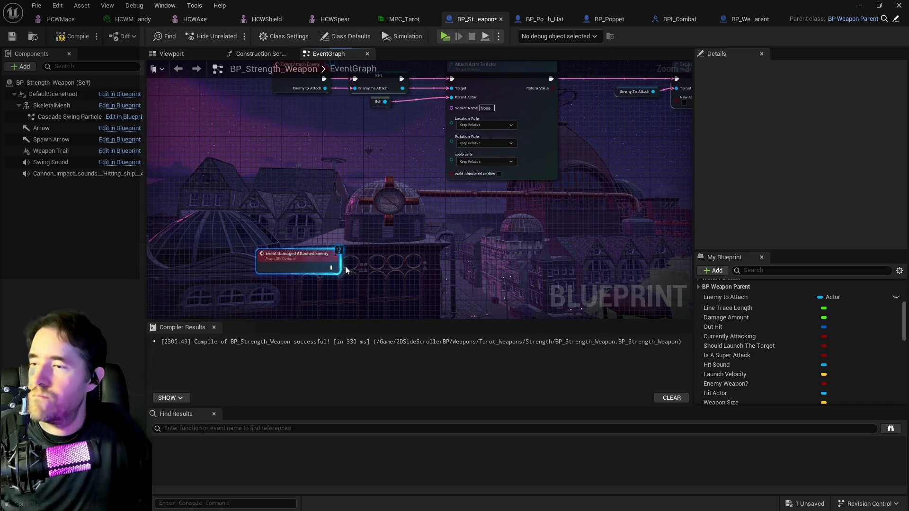
{"action": "right_click", "coordinate": [345, 270]}
{"action": "scroll", "coordinate": [363, 232], "scroll_direction": "down", "scroll_amount": 1}
{"action": "left_click", "coordinate": [362, 233]}
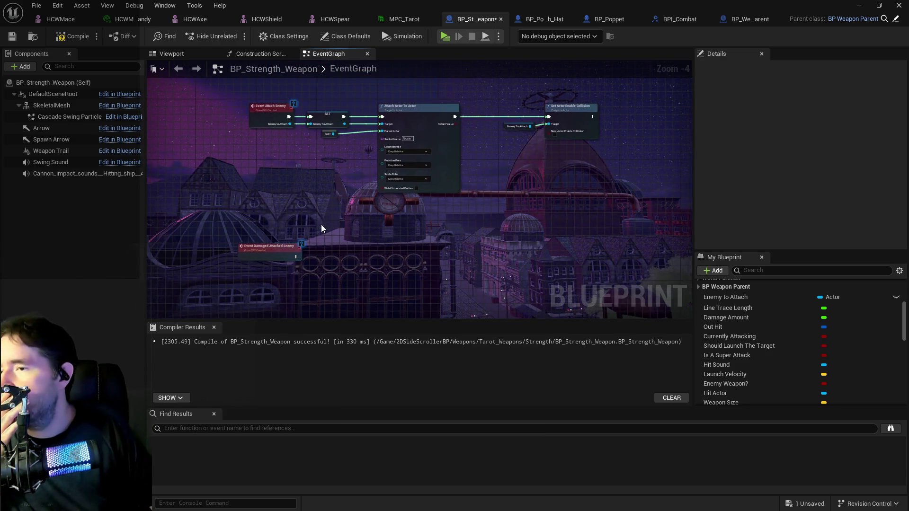
{"action": "mouse_move", "coordinate": [333, 229]}
{"action": "left_mouse_down"}
{"action": "mouse_move", "coordinate": [370, 226]}
{"action": "mouse_move", "coordinate": [335, 220]}
{"action": "left_mouse_up"}
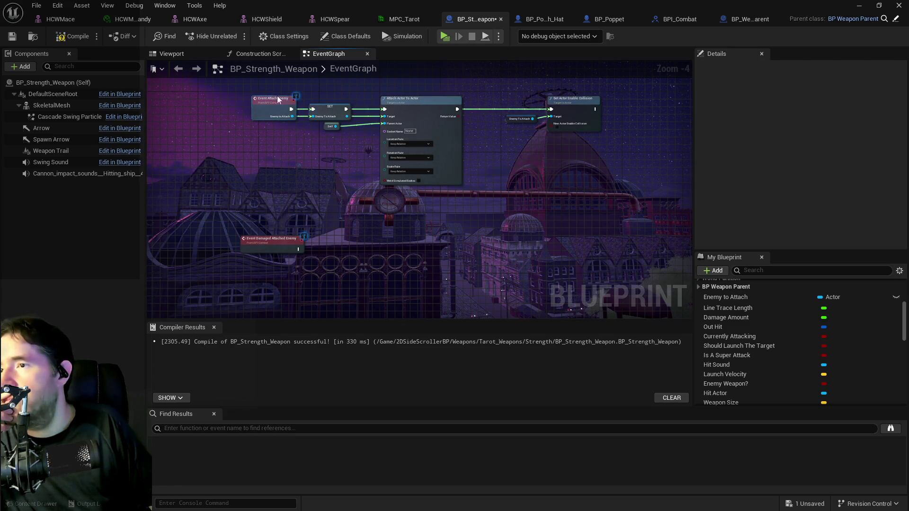
{"action": "scroll", "coordinate": [790, 319], "scroll_direction": "up", "scroll_amount": 3}
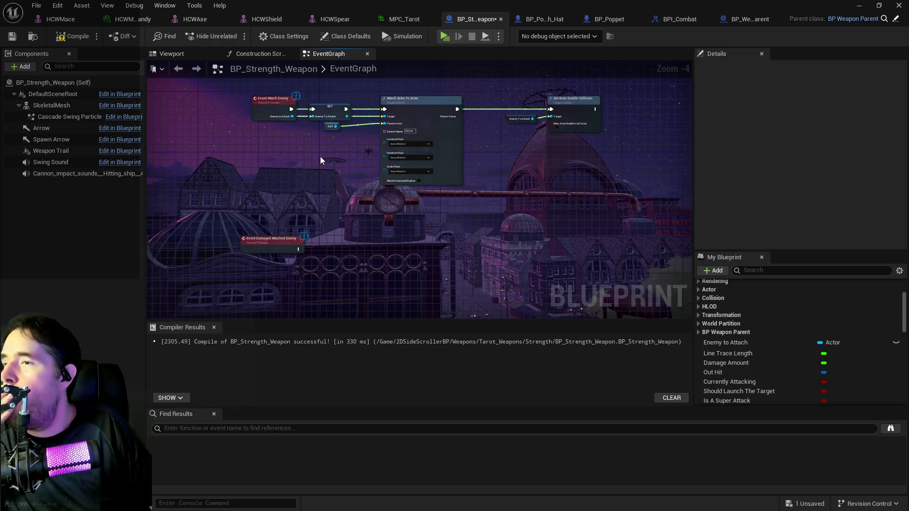
{"action": "left_click_drag", "start_coordinate": [320, 156], "coordinate": [353, 180]}
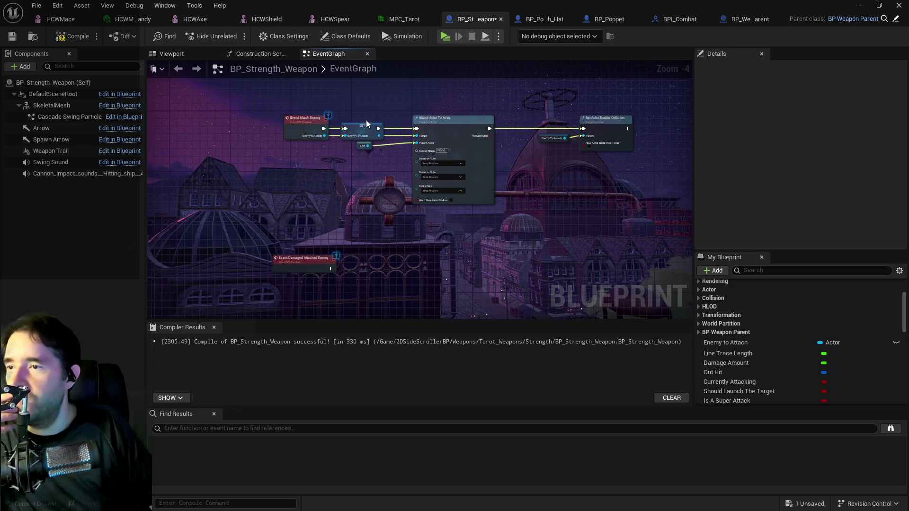
{"action": "scroll", "coordinate": [359, 149], "scroll_direction": "up", "scroll_amount": 2}
{"action": "scroll", "coordinate": [348, 216], "scroll_direction": "down", "scroll_amount": 1}
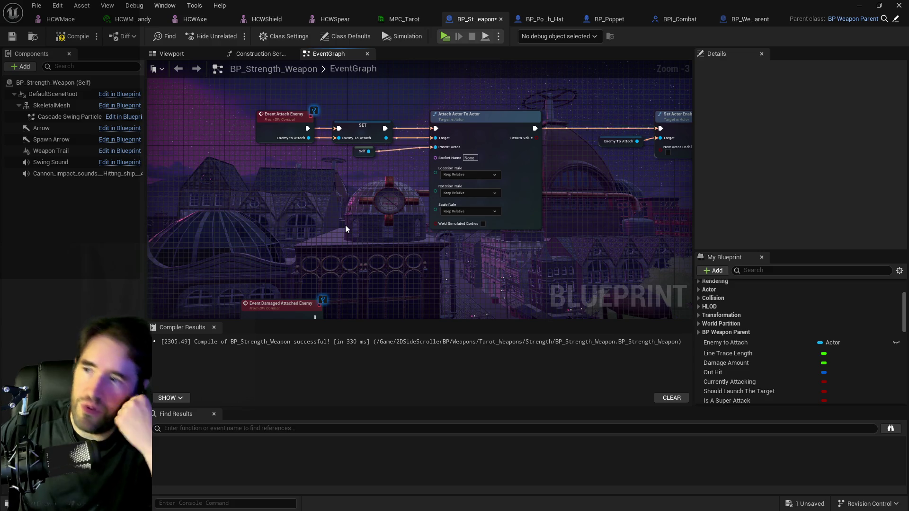
{"action": "scroll", "coordinate": [848, 286], "scroll_direction": "up", "scroll_amount": 3}
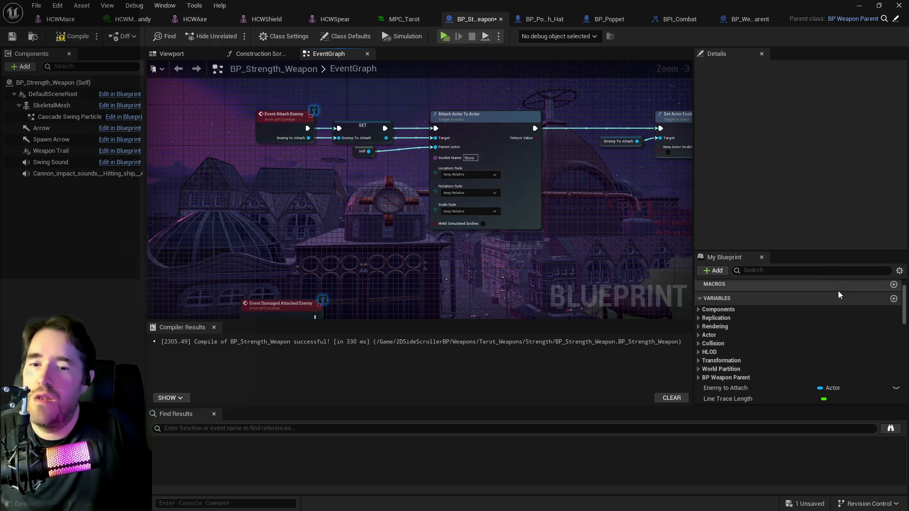
Create a new Float variable named Attached Enemy Health.
{"action": "left_click", "coordinate": [894, 300]}
{"action": "type", "text": "Attached Enemy Health"}
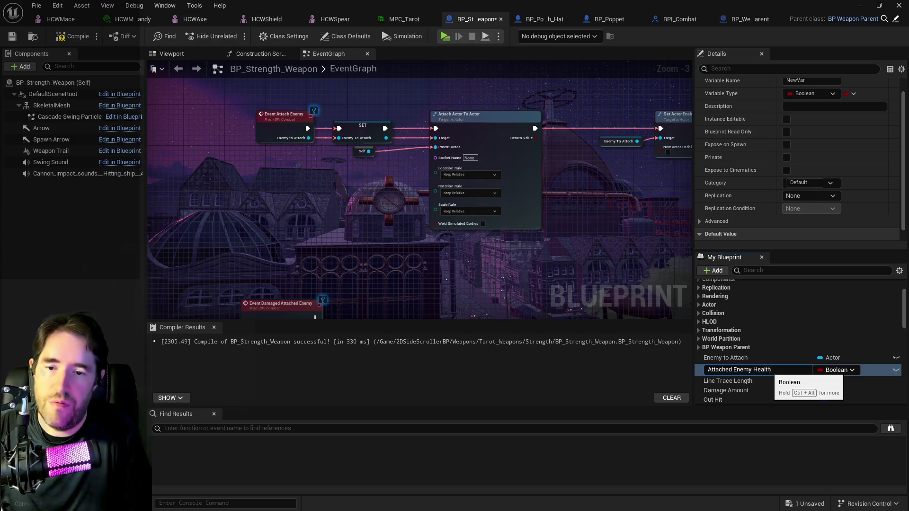
{"action": "key", "text": "Return"}
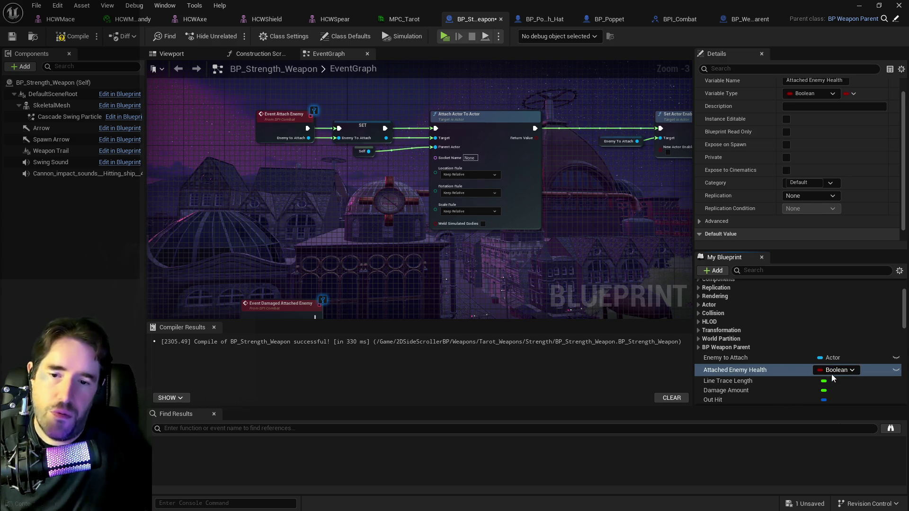
{"action": "left_click", "coordinate": [836, 370]}
{"action": "left_click", "coordinate": [790, 230]}
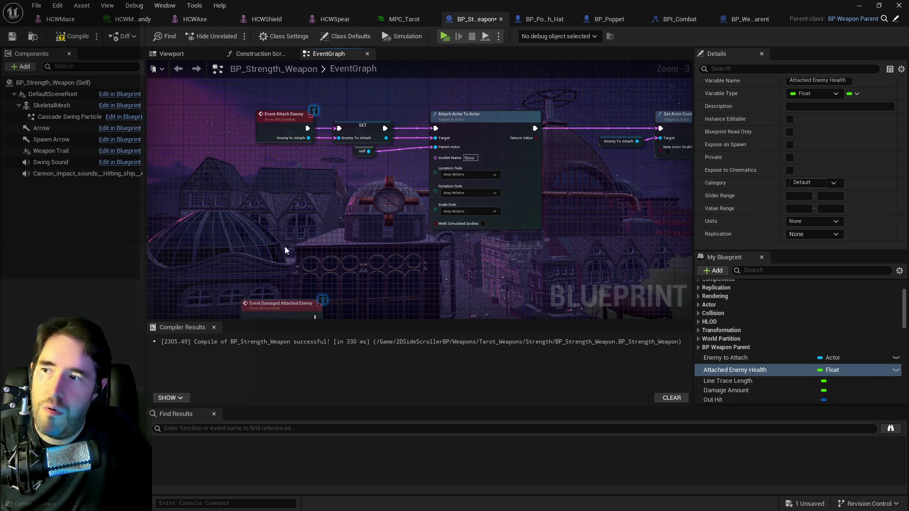
Insert a SET Attached Enemy Health = 3.0 node between SET Enemy To Attach and Attach Actor To Actor.
{"action": "mouse_move", "coordinate": [316, 109]}
{"action": "left_mouse_down"}
{"action": "mouse_move", "coordinate": [377, 130]}
{"action": "mouse_move", "coordinate": [322, 131]}
{"action": "left_mouse_up"}
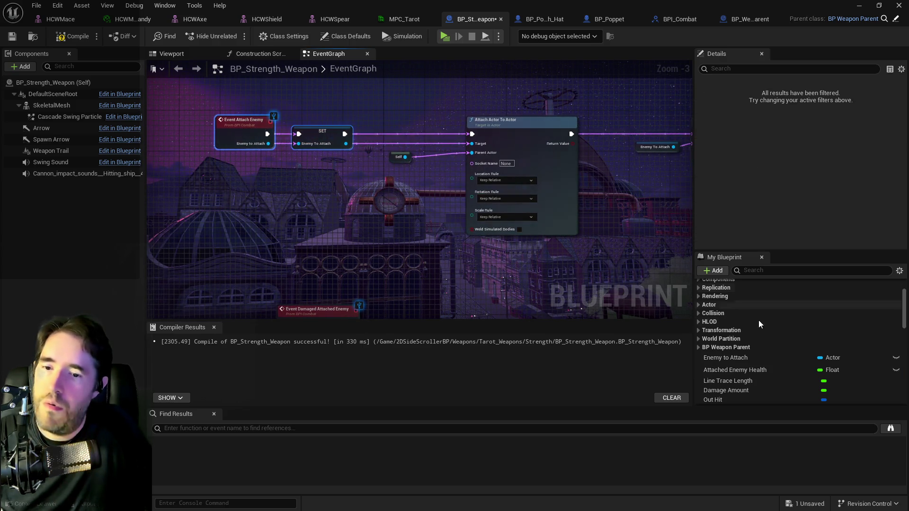
{"action": "left_click_drag", "start_coordinate": [758, 377], "coordinate": [400, 138]}
{"action": "left_click", "coordinate": [426, 156]}
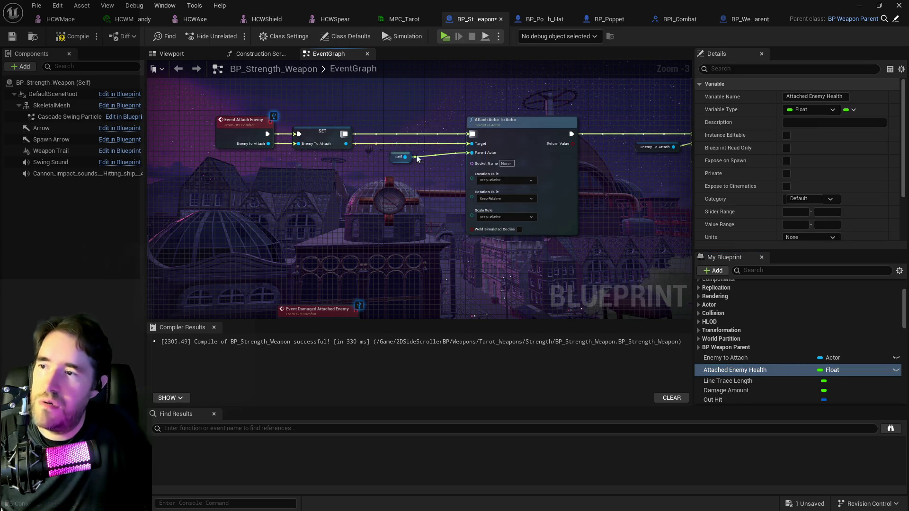
{"action": "scroll", "coordinate": [415, 130], "scroll_direction": "up", "scroll_amount": 3}
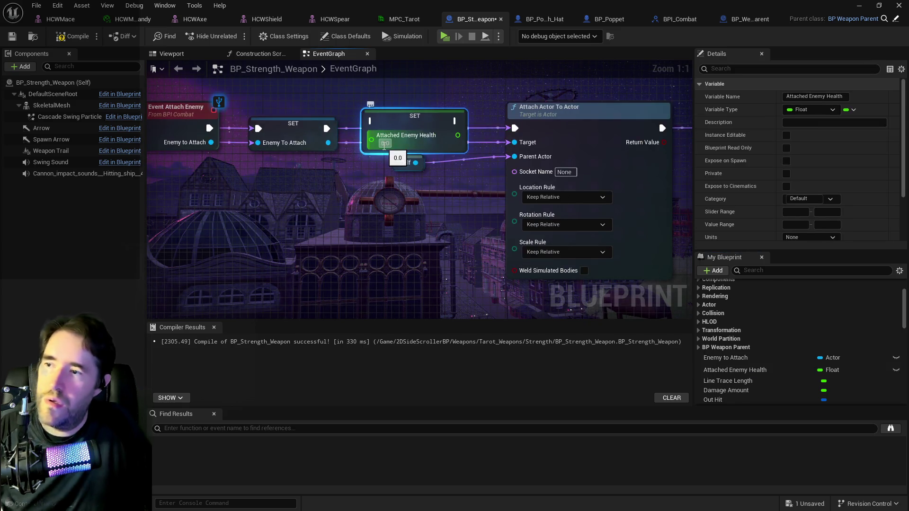
{"action": "left_click", "coordinate": [384, 143]}
{"action": "type", "text": "3"}
{"action": "key", "text": "Return"}
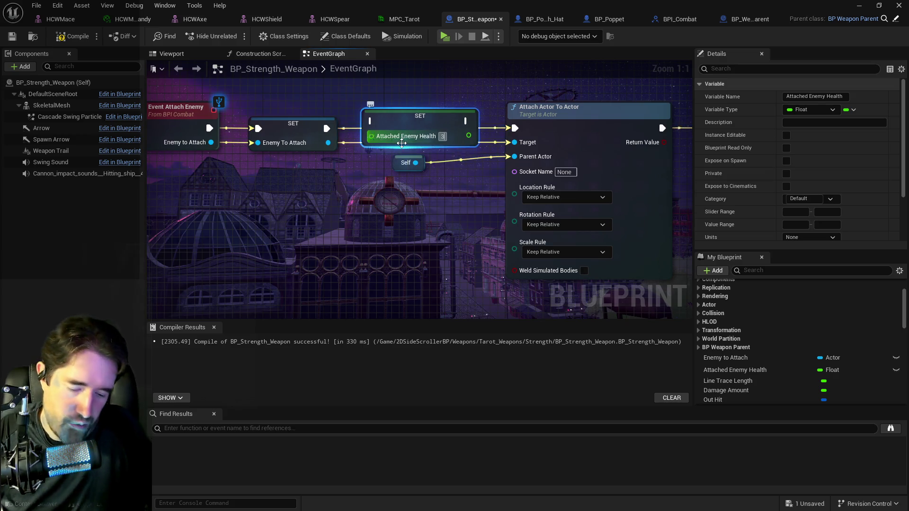
{"action": "left_click_drag", "start_coordinate": [327, 129], "coordinate": [373, 121]}
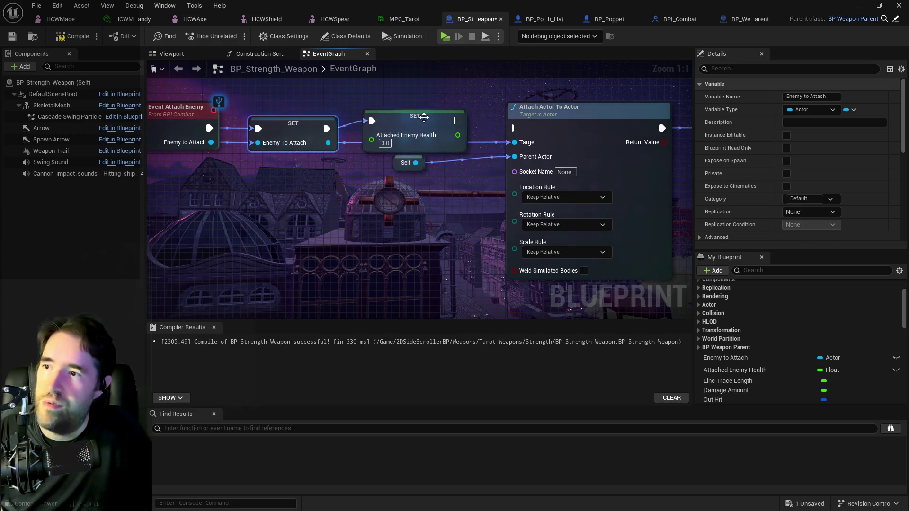
{"action": "left_click_drag", "start_coordinate": [453, 121], "coordinate": [513, 128]}
{"action": "scroll", "coordinate": [379, 186], "scroll_direction": "down", "scroll_amount": 3}
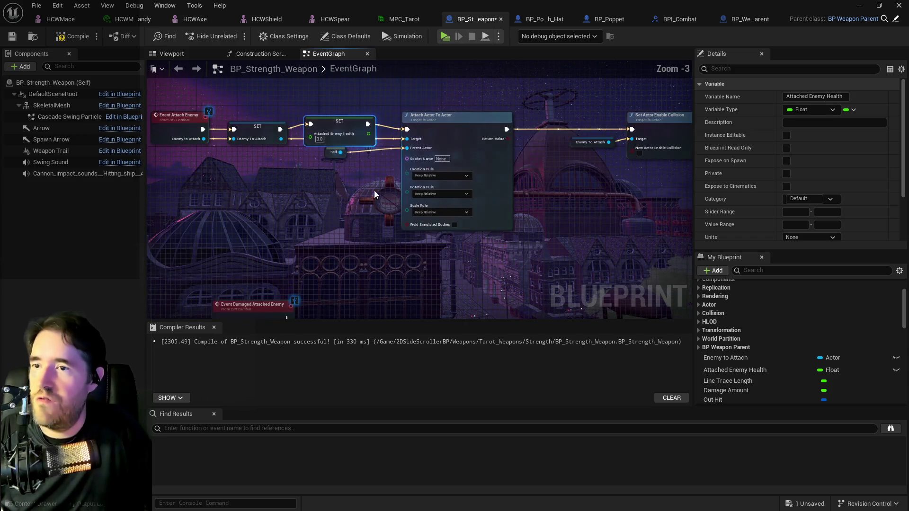
{"action": "mouse_move", "coordinate": [735, 370]}
{"action": "left_mouse_down"}
{"action": "mouse_move", "coordinate": [378, 254]}
{"action": "mouse_move", "coordinate": [343, 251]}
{"action": "mouse_move", "coordinate": [416, 232]}
{"action": "left_mouse_up"}
Decrement Attached Enemy Health when Event Damaged Attached Enemy fires.
{"action": "left_click", "coordinate": [379, 266]}
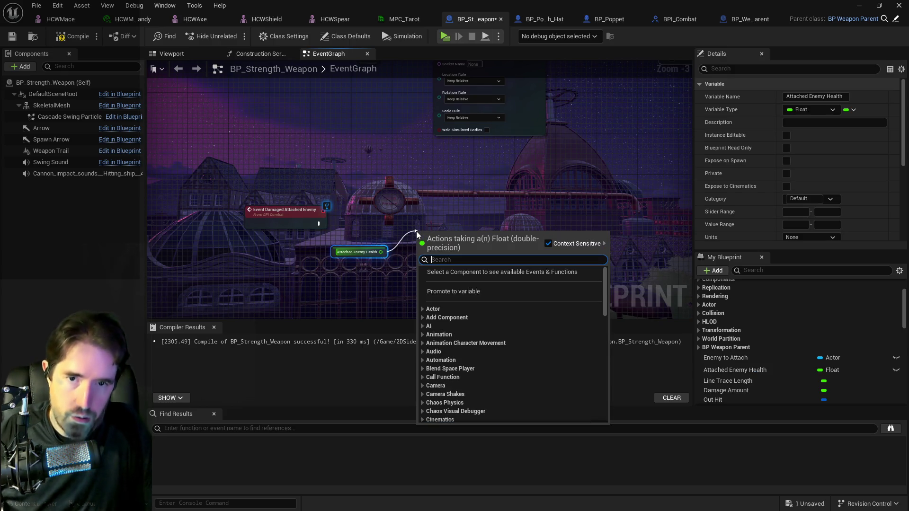
{"action": "type", "text": "dec"}
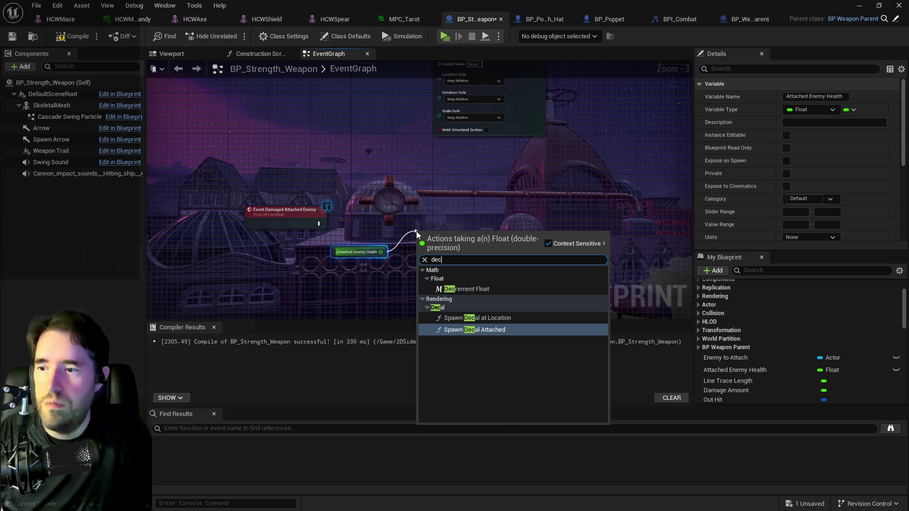
{"action": "left_click", "coordinate": [469, 289]}
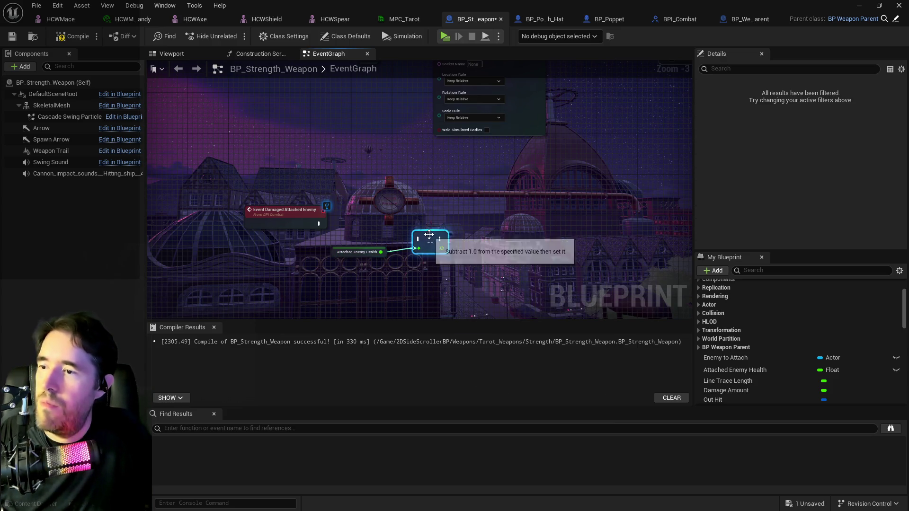
{"action": "mouse_move", "coordinate": [319, 223]}
{"action": "left_mouse_down"}
{"action": "mouse_move", "coordinate": [419, 226]}
{"action": "mouse_move", "coordinate": [321, 217]}
{"action": "mouse_move", "coordinate": [394, 231]}
{"action": "left_mouse_up"}
Compare the decremented health with a > node and drive a Branch after the decrement.
{"action": "left_click", "coordinate": [238, 249]}
{"action": "type", "text": ">"}
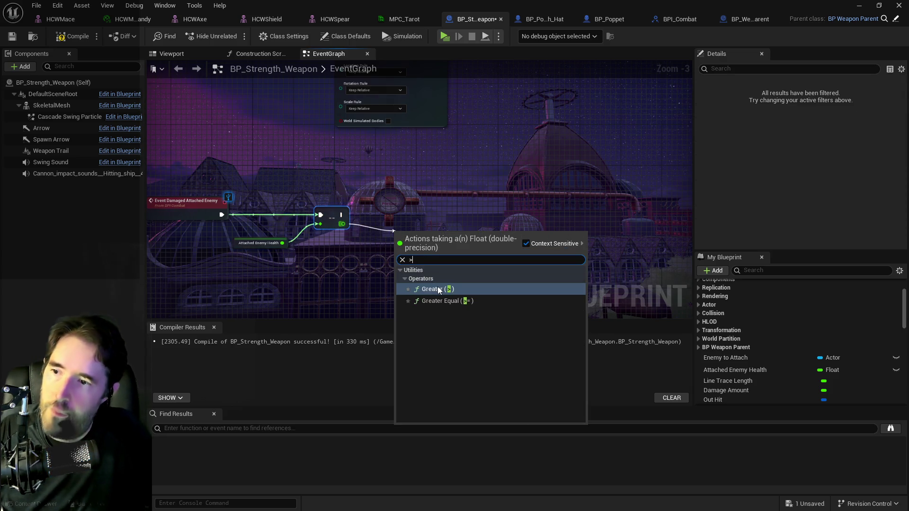
{"action": "left_click", "coordinate": [439, 289]}
{"action": "left_click_drag", "start_coordinate": [433, 239], "coordinate": [471, 214]}
{"action": "left_click", "coordinate": [507, 251]}
{"action": "mouse_move", "coordinate": [343, 214]}
{"action": "left_mouse_down"}
{"action": "mouse_move", "coordinate": [472, 225]}
{"action": "mouse_move", "coordinate": [494, 213]}
{"action": "left_mouse_up"}
{"action": "scroll", "coordinate": [474, 227], "scroll_direction": "down", "scroll_amount": 2}
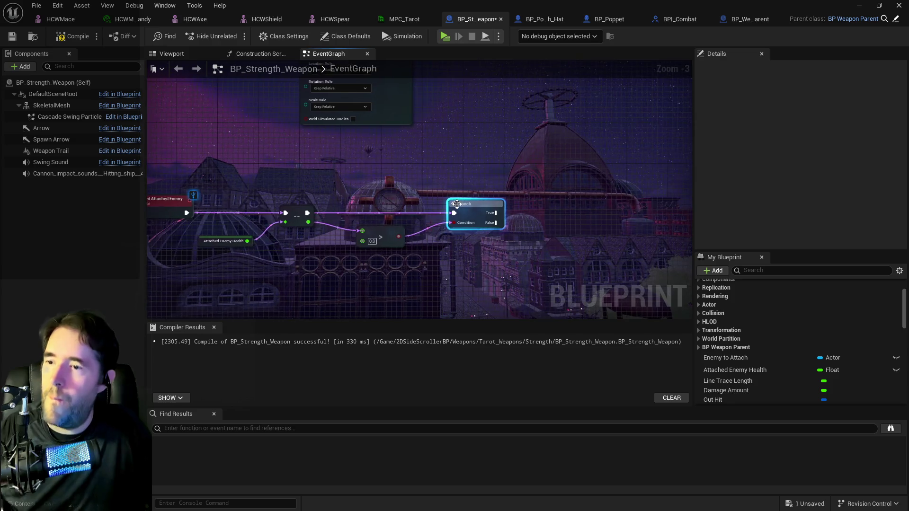
{"action": "mouse_move", "coordinate": [454, 255]}
{"action": "left_mouse_down"}
{"action": "mouse_move", "coordinate": [352, 212]}
{"action": "mouse_move", "coordinate": [386, 161]}
{"action": "left_mouse_up"}
{"action": "scroll", "coordinate": [399, 180], "scroll_direction": "up", "scroll_amount": 1}
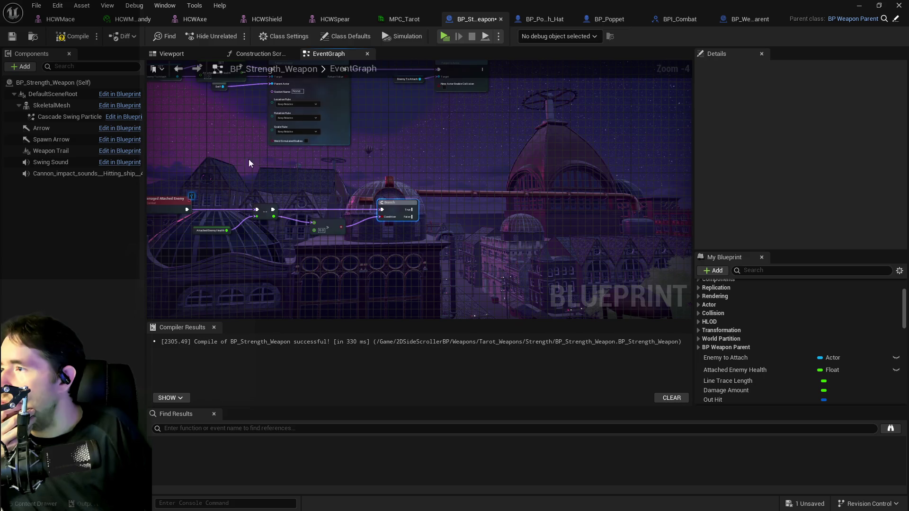
{"action": "left_click_drag", "start_coordinate": [317, 155], "coordinate": [343, 169]}
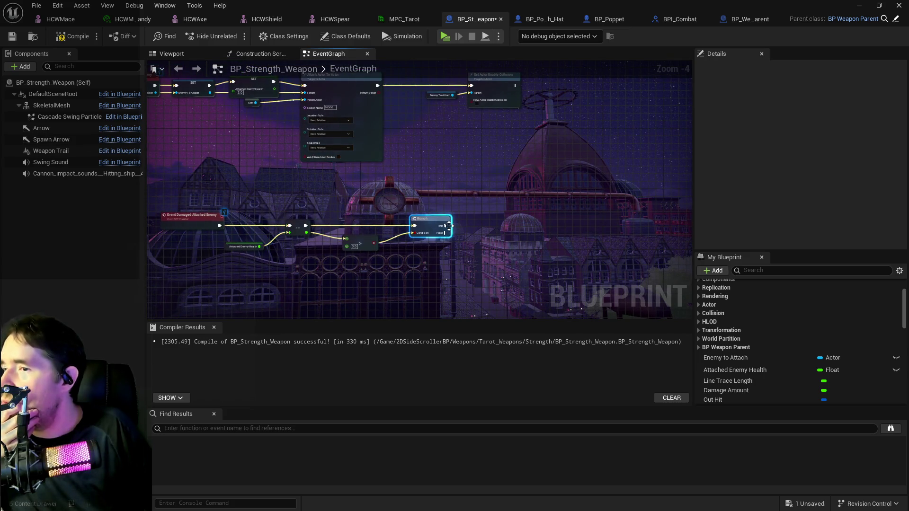
Destroy Enemy To Attach on the Branch's False path and save the blueprint.
{"action": "left_click_drag", "start_coordinate": [445, 232], "coordinate": [485, 254]}
{"action": "type", "text": "dest"}
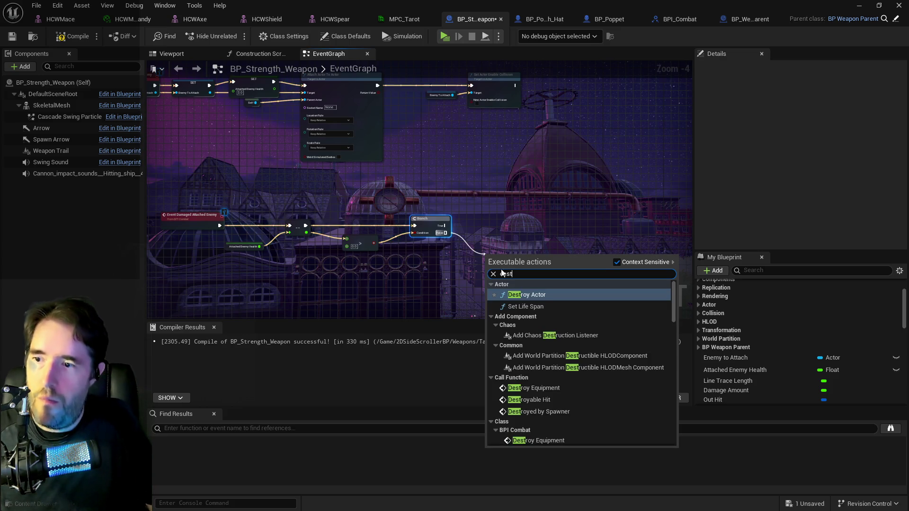
{"action": "left_click", "coordinate": [525, 295]}
{"action": "mouse_move", "coordinate": [739, 358]}
{"action": "left_mouse_down"}
{"action": "mouse_move", "coordinate": [592, 331]}
{"action": "mouse_move", "coordinate": [437, 277]}
{"action": "mouse_move", "coordinate": [488, 274]}
{"action": "left_mouse_up"}
{"action": "left_click", "coordinate": [459, 283]}
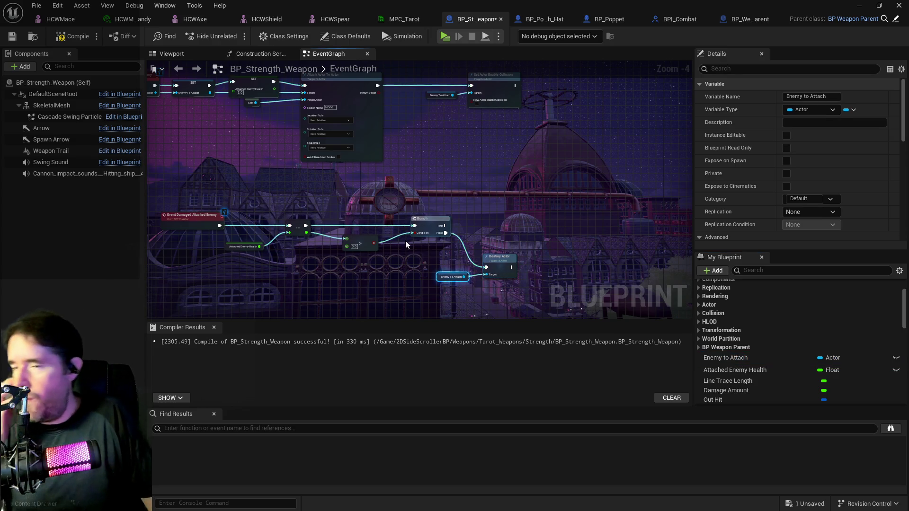
{"action": "left_click", "coordinate": [12, 36]}
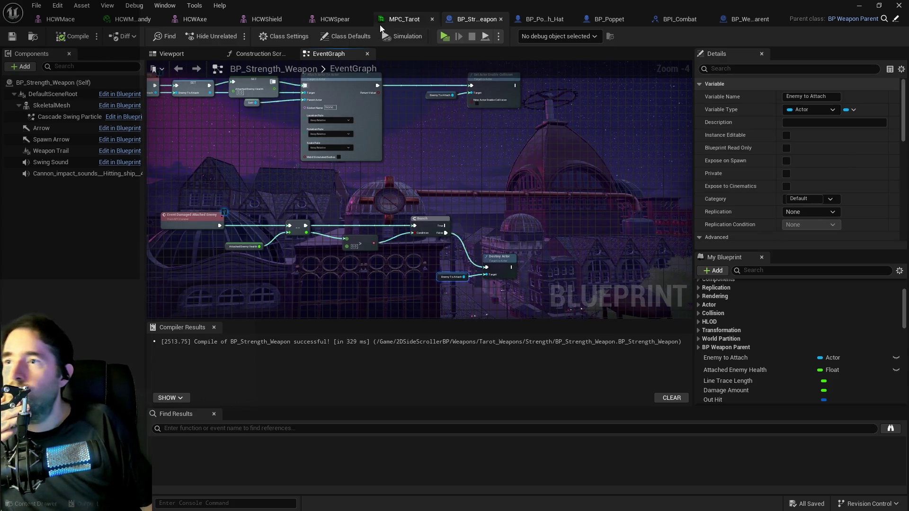
Open HCWSpear and add a new socket to the candySpear bone.
{"action": "left_click", "coordinate": [353, 19]}
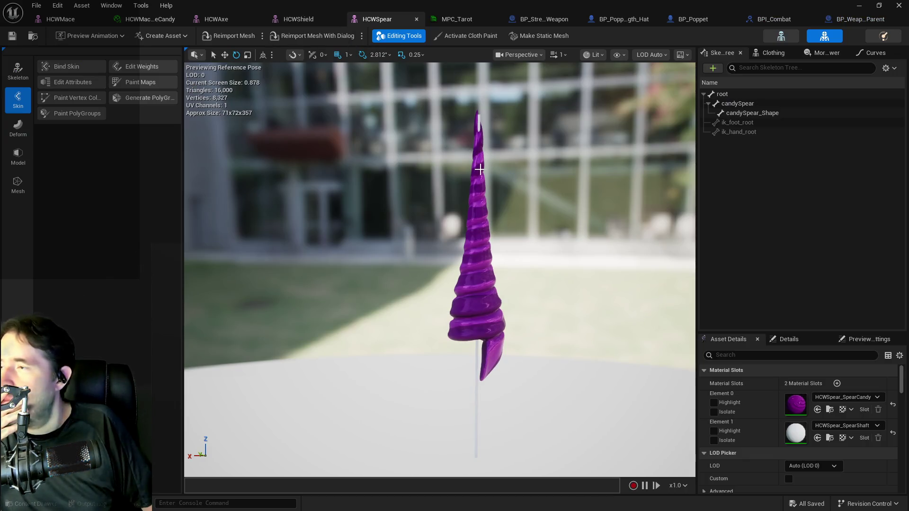
{"action": "left_click", "coordinate": [754, 113]}
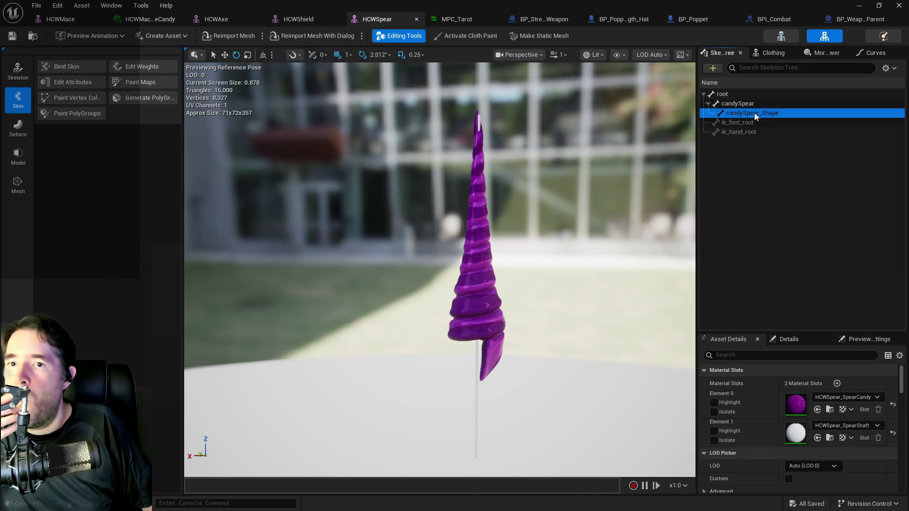
{"action": "left_click", "coordinate": [735, 106]}
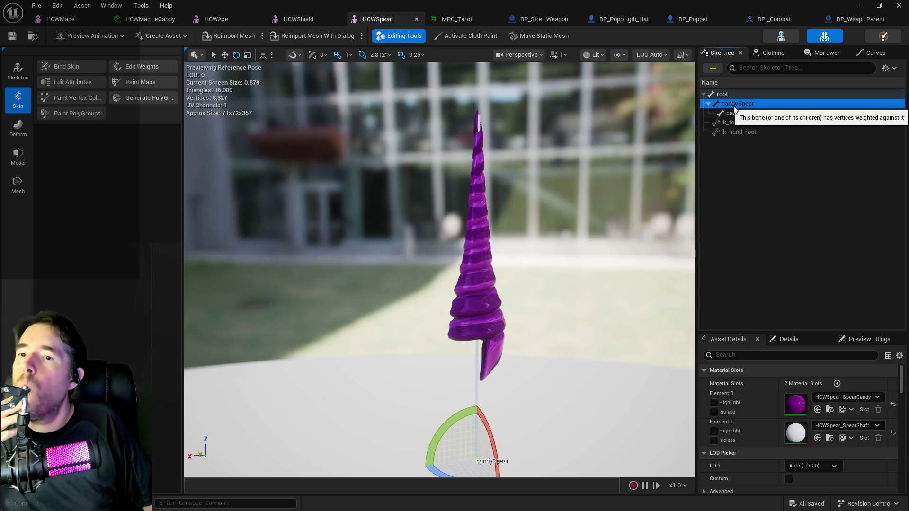
{"action": "left_click", "coordinate": [740, 113]}
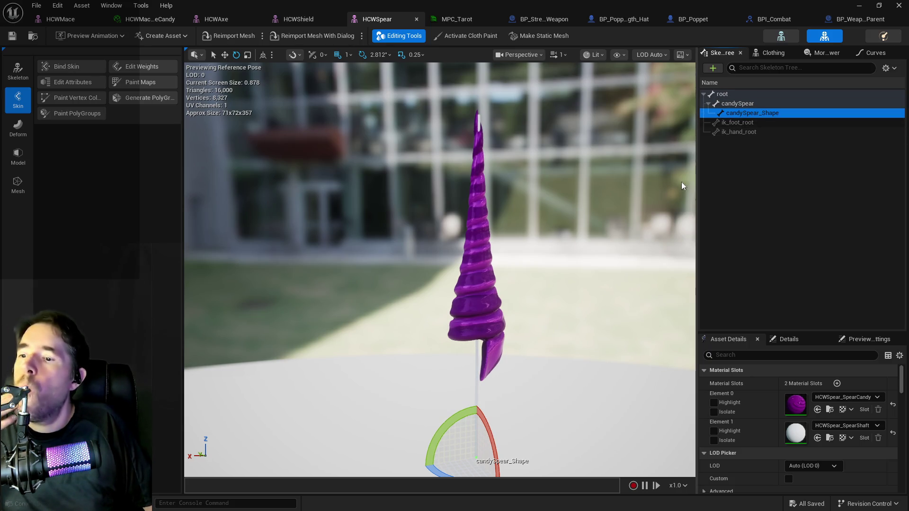
{"action": "left_click", "coordinate": [728, 104]}
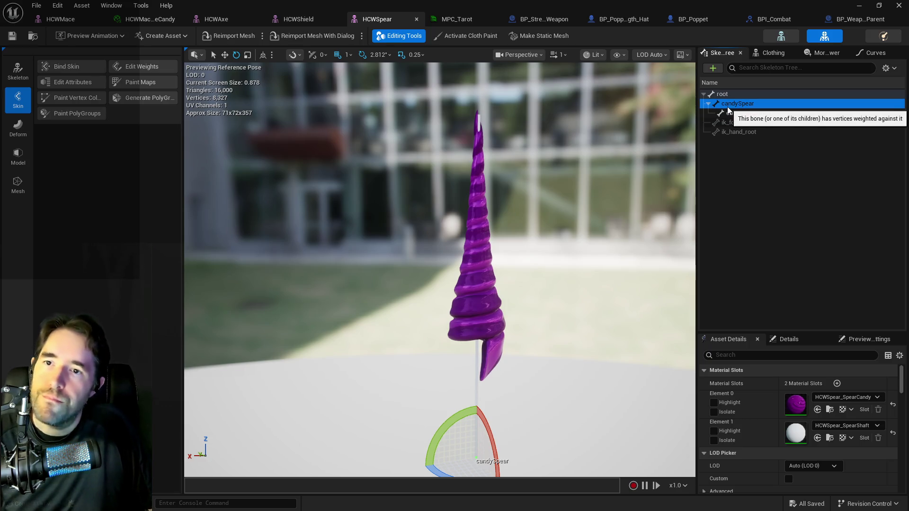
{"action": "right_click", "coordinate": [737, 105]}
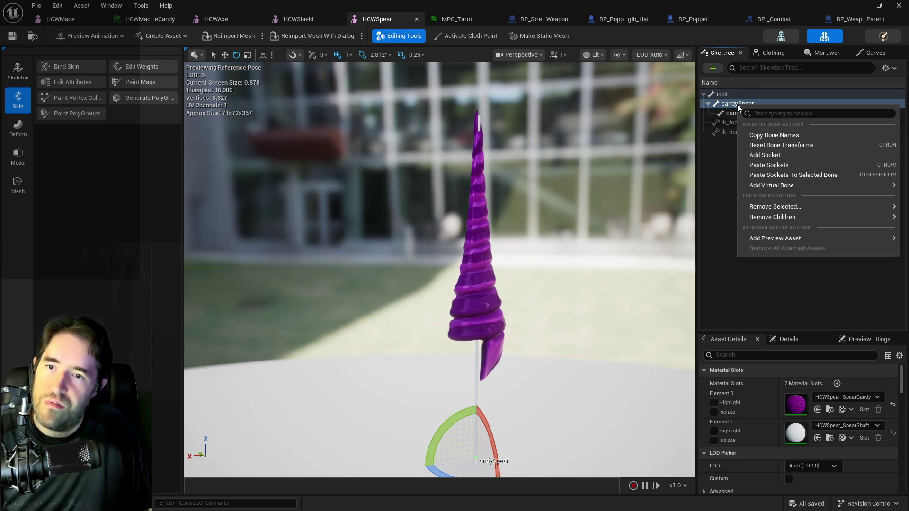
{"action": "left_click", "coordinate": [766, 157]}
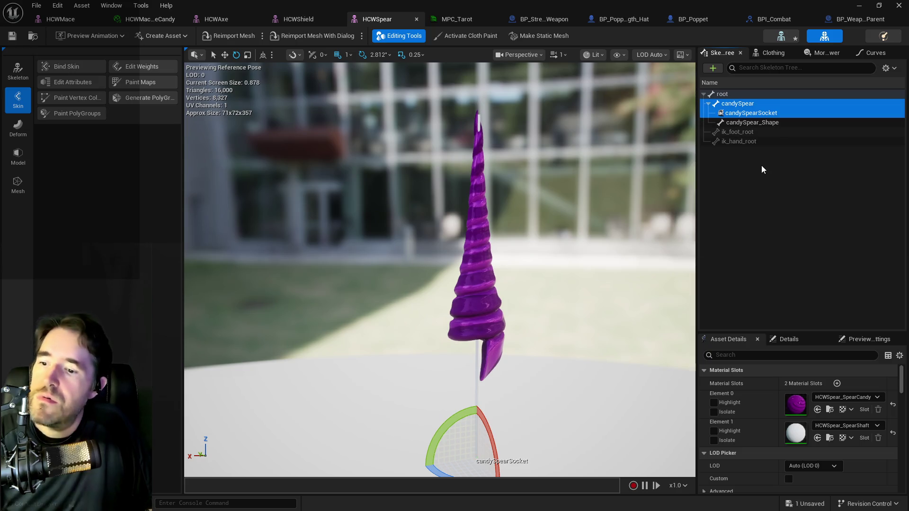
Rename the new socket to Enemy Socket.
{"action": "left_click", "coordinate": [739, 114]}
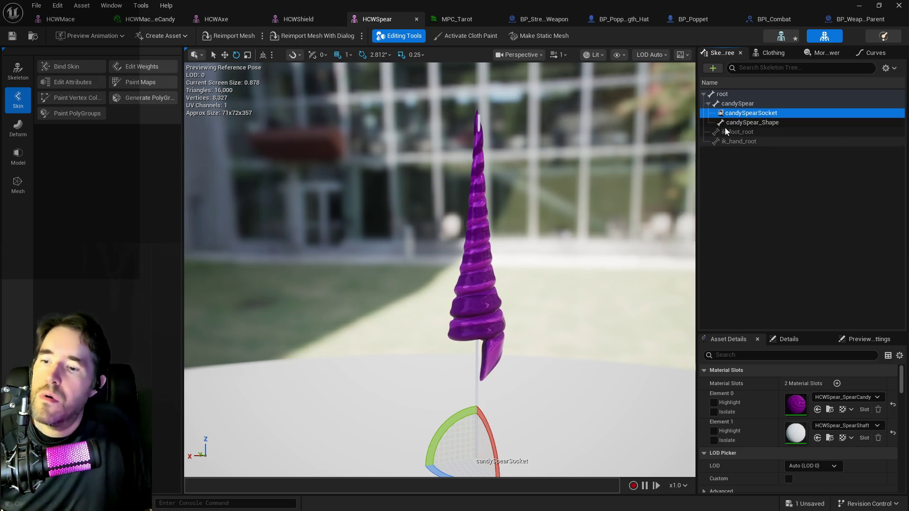
{"action": "left_click", "coordinate": [747, 114]}
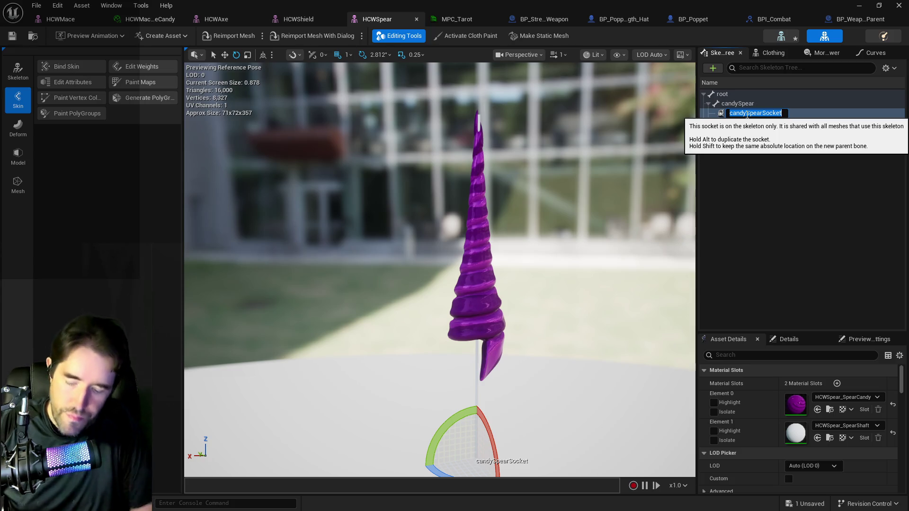
{"action": "type", "text": "Attche"}
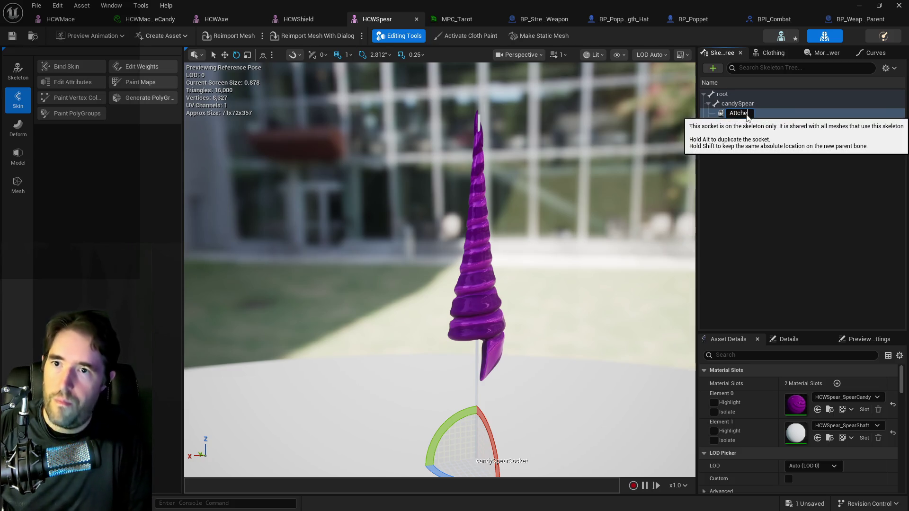
{"action": "key", "text": "BackSpace"}
{"action": "key", "text": "BackSpace"}
{"action": "type", "text": "ache"}
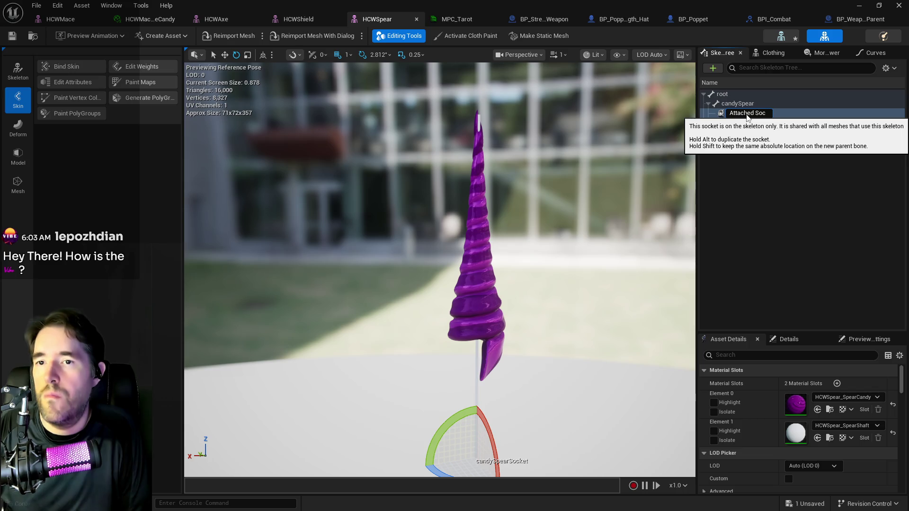
{"action": "key", "text": "ctrl+a"}
{"action": "key", "text": "BackSpace"}
{"action": "type", "text": "Enemy Socket"}
{"action": "key", "text": "Return"}
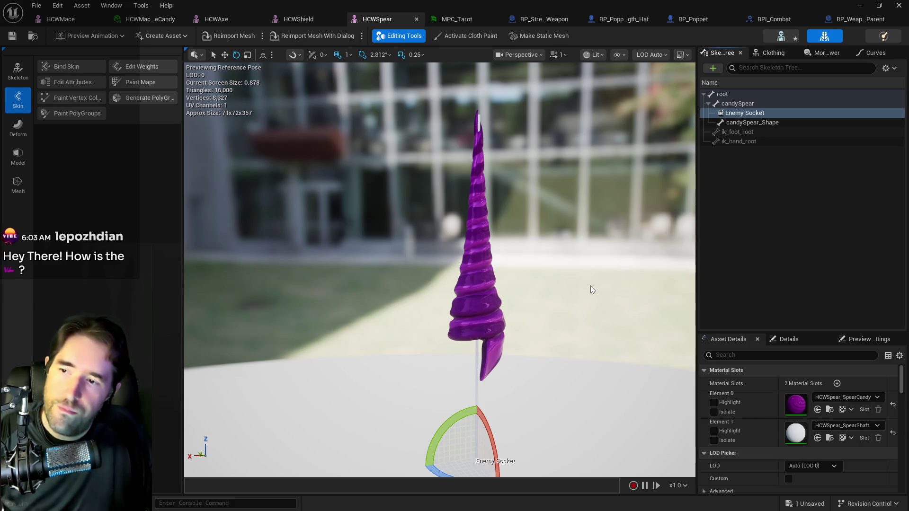
Move Enemy Socket up onto the candy spiral head and save the mesh.
{"action": "left_click_drag", "start_coordinate": [286, 159], "coordinate": [242, 82]}
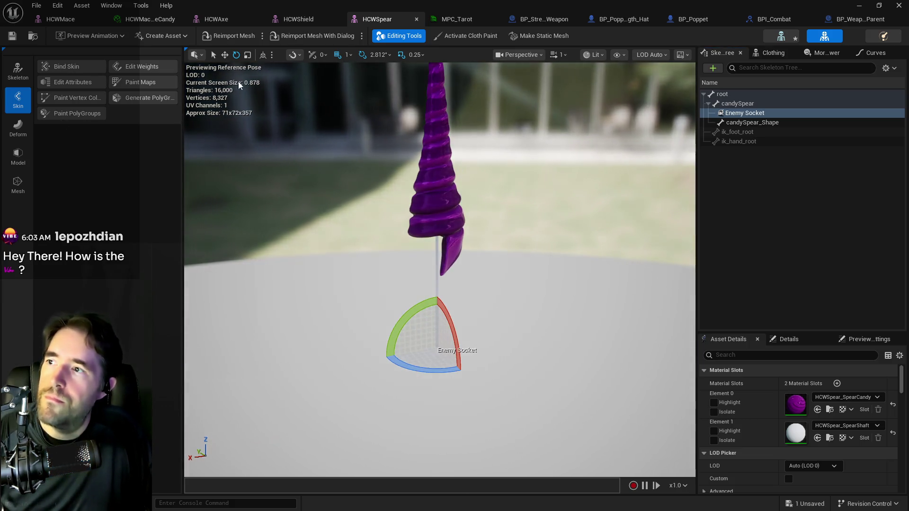
{"action": "left_click", "coordinate": [225, 55]}
{"action": "mouse_move", "coordinate": [436, 312]}
{"action": "left_mouse_down"}
{"action": "mouse_move", "coordinate": [436, 116]}
{"action": "mouse_move", "coordinate": [432, 173]}
{"action": "left_mouse_up"}
{"action": "left_click_drag", "start_coordinate": [432, 257], "coordinate": [429, 277]}
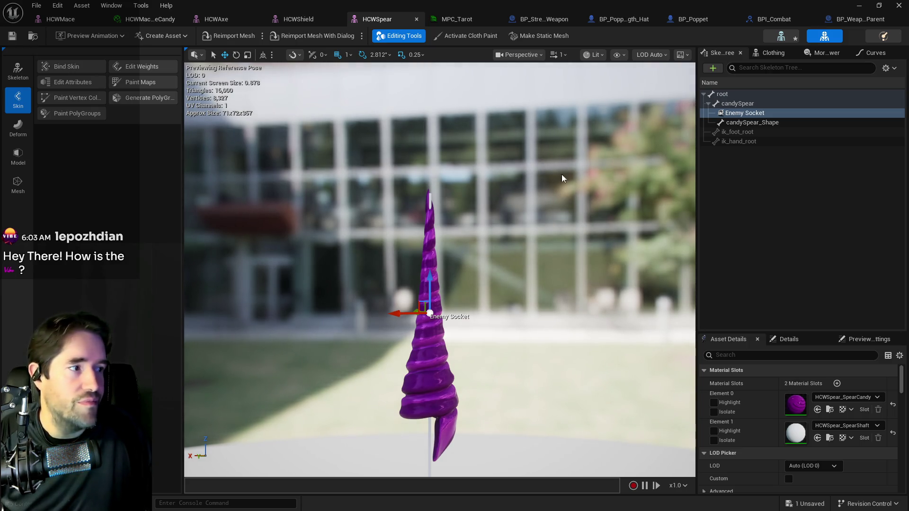
{"action": "left_click", "coordinate": [12, 36]}
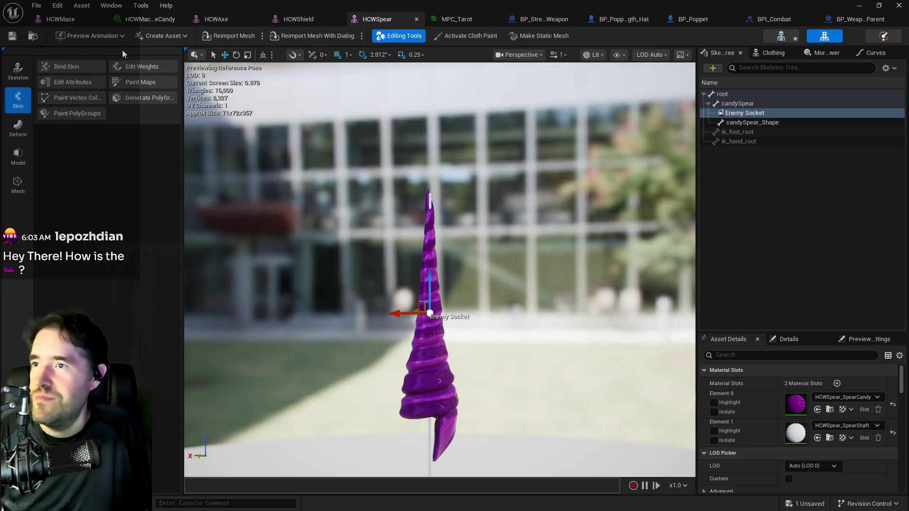
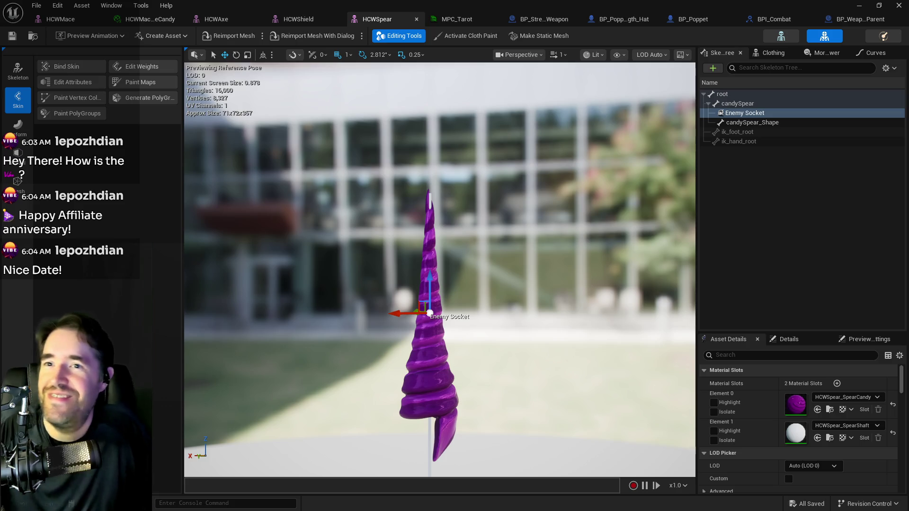
Inspect the parent weapon's event graph around the Damage Effects, Branch and Attach Enemy nodes.
{"action": "left_click", "coordinate": [858, 19]}
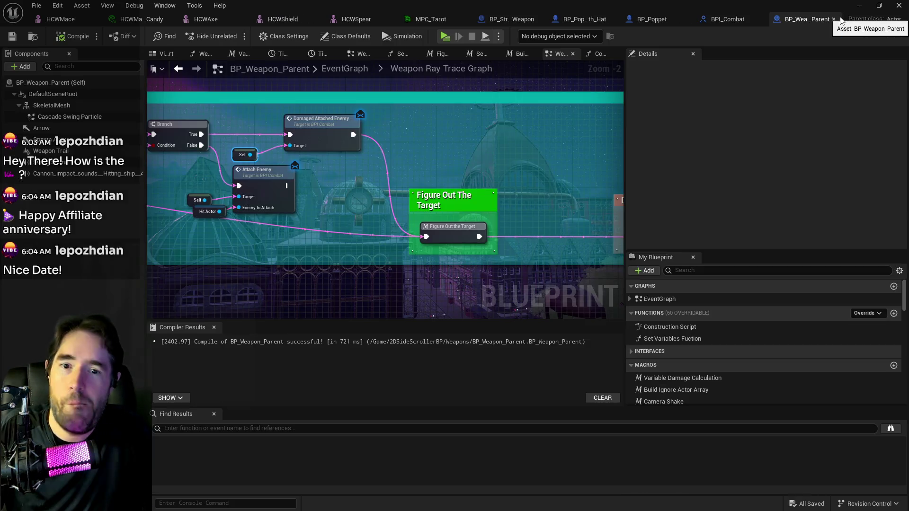
{"action": "scroll", "coordinate": [490, 173], "scroll_direction": "down", "scroll_amount": 1}
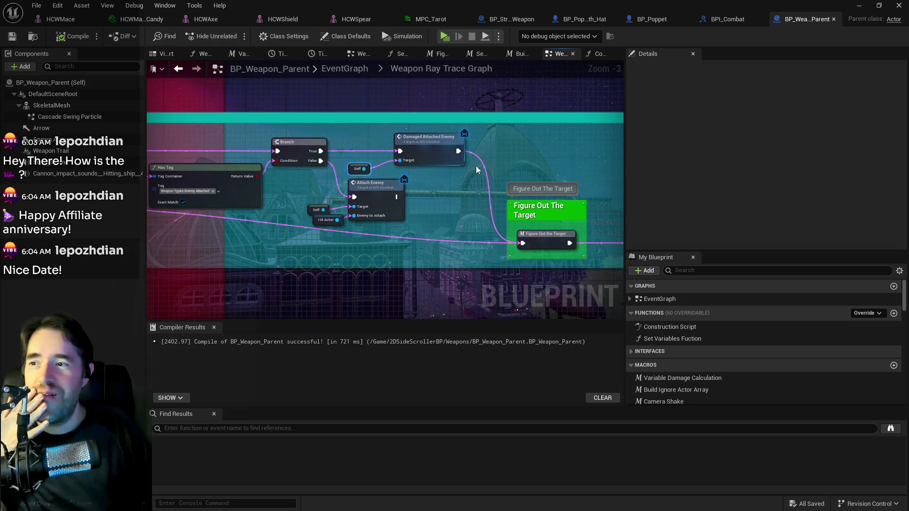
{"action": "left_click_drag", "start_coordinate": [537, 166], "coordinate": [363, 115]}
{"action": "mouse_move", "coordinate": [443, 132]}
{"action": "left_mouse_down"}
{"action": "mouse_move", "coordinate": [389, 115]}
{"action": "mouse_move", "coordinate": [555, 176]}
{"action": "left_mouse_up"}
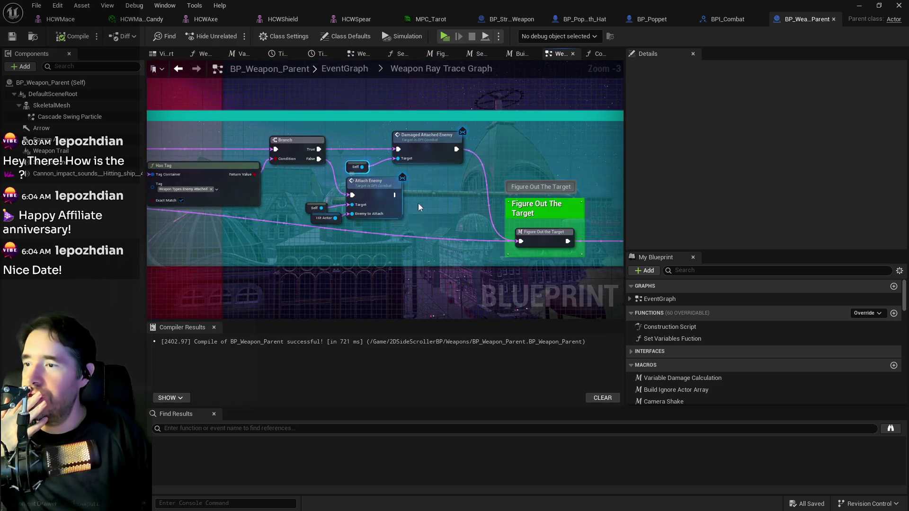
{"action": "left_click_drag", "start_coordinate": [417, 204], "coordinate": [417, 241]}
Set BP_Strength_Weapon's Attach Actor To Actor socket name to Enemy Socket and compile.
{"action": "left_click", "coordinate": [559, 25]}
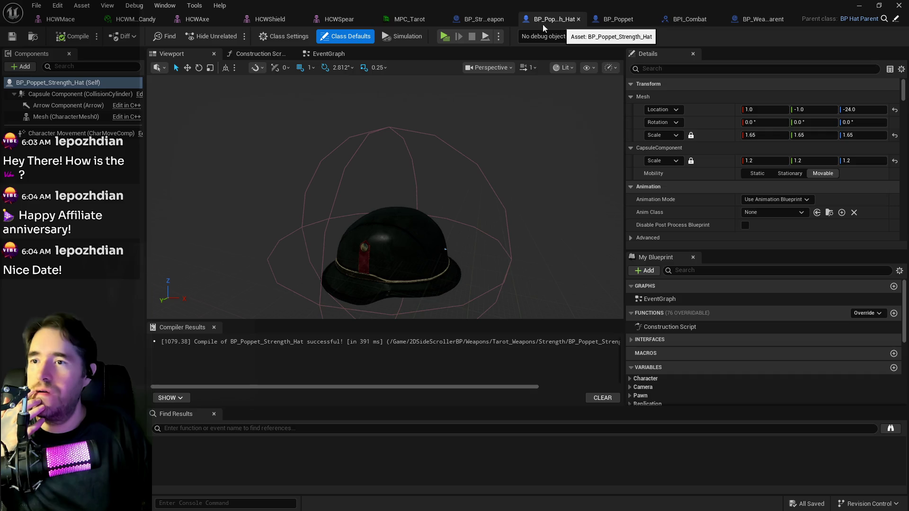
{"action": "left_click", "coordinate": [479, 21]}
{"action": "mouse_move", "coordinate": [382, 177]}
{"action": "left_mouse_down"}
{"action": "mouse_move", "coordinate": [436, 173]}
{"action": "mouse_move", "coordinate": [432, 189]}
{"action": "left_mouse_up"}
{"action": "scroll", "coordinate": [429, 177], "scroll_direction": "up", "scroll_amount": 4}
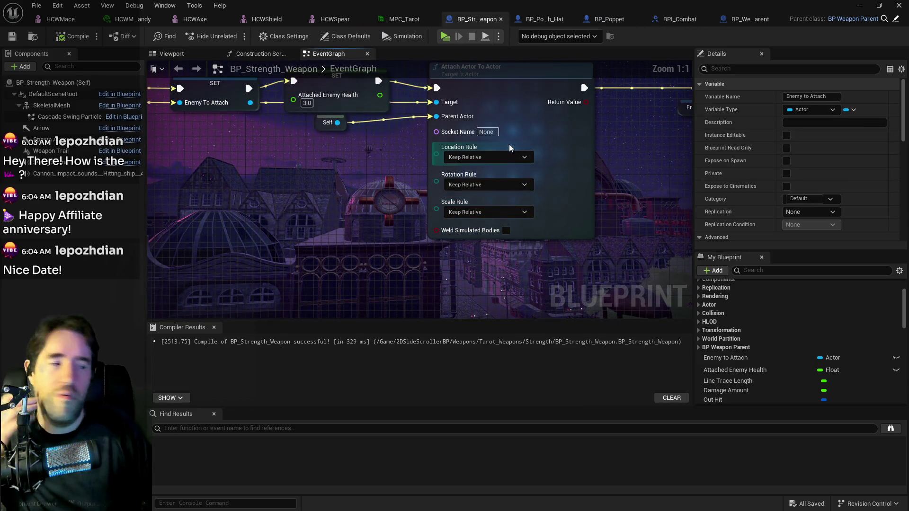
{"action": "left_click", "coordinate": [484, 133]}
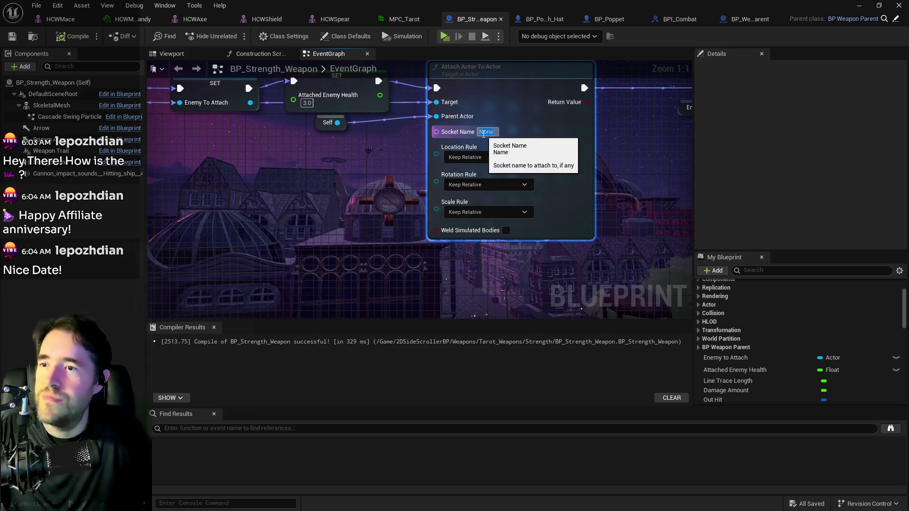
{"action": "type", "text": "Enemu"}
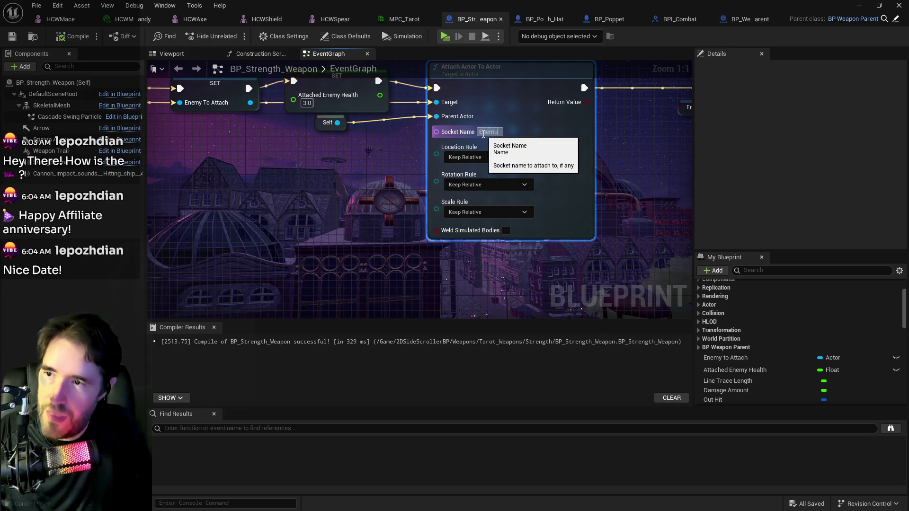
{"action": "type", "text": "Socket"}
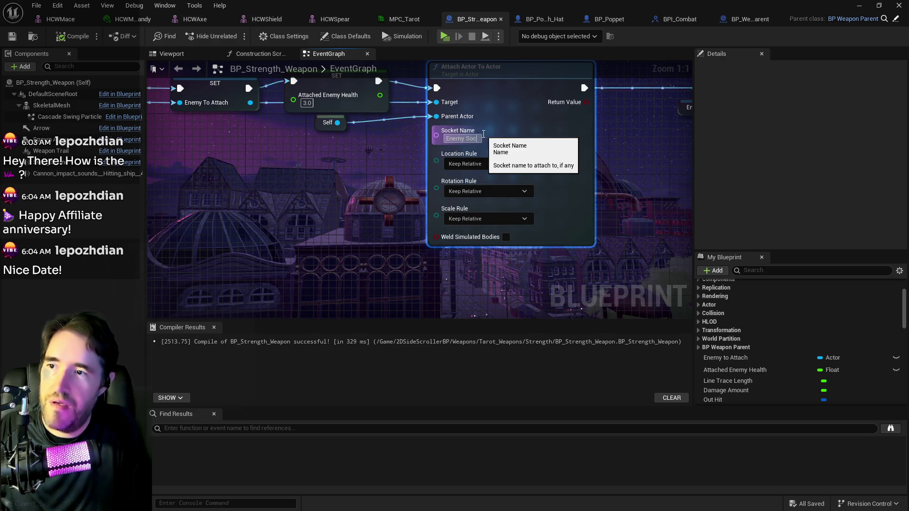
{"action": "left_click", "coordinate": [353, 207]}
{"action": "left_click", "coordinate": [73, 36]}
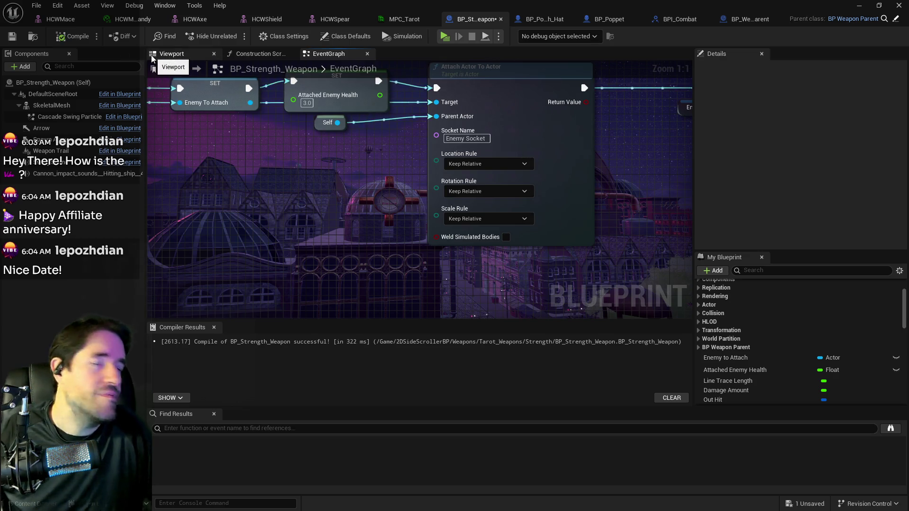
{"action": "mouse_move", "coordinate": [463, 24]}
{"action": "left_mouse_down"}
{"action": "mouse_move", "coordinate": [398, 4]}
{"action": "mouse_move", "coordinate": [417, 28]}
{"action": "mouse_move", "coordinate": [436, 102]}
{"action": "mouse_move", "coordinate": [437, 2]}
{"action": "left_mouse_up"}
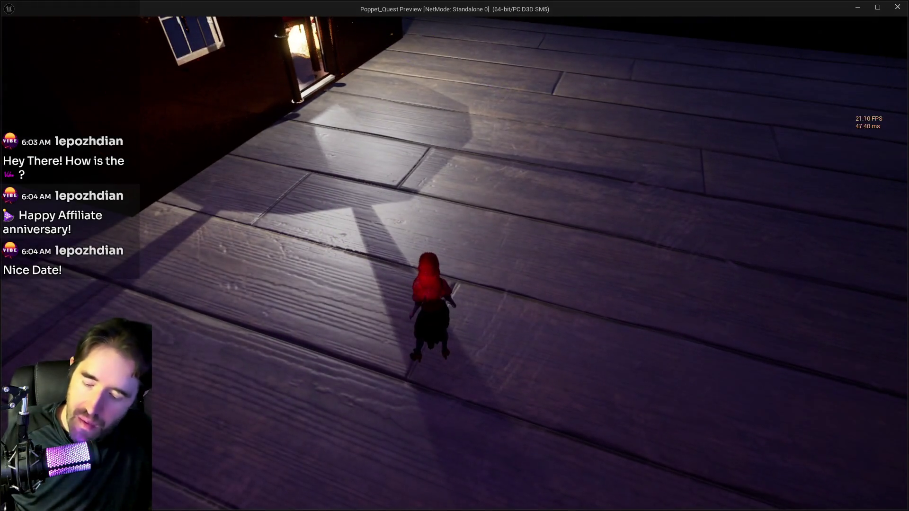
Equip the Strength tarot card in the running game, play with it, then return to the editor.
{"action": "key", "text": "Tab"}
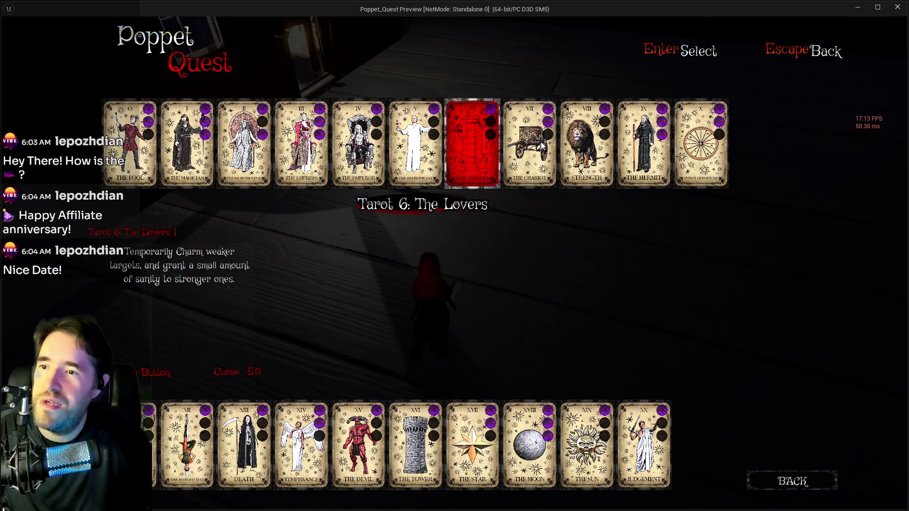
{"action": "left_click", "coordinate": [587, 142]}
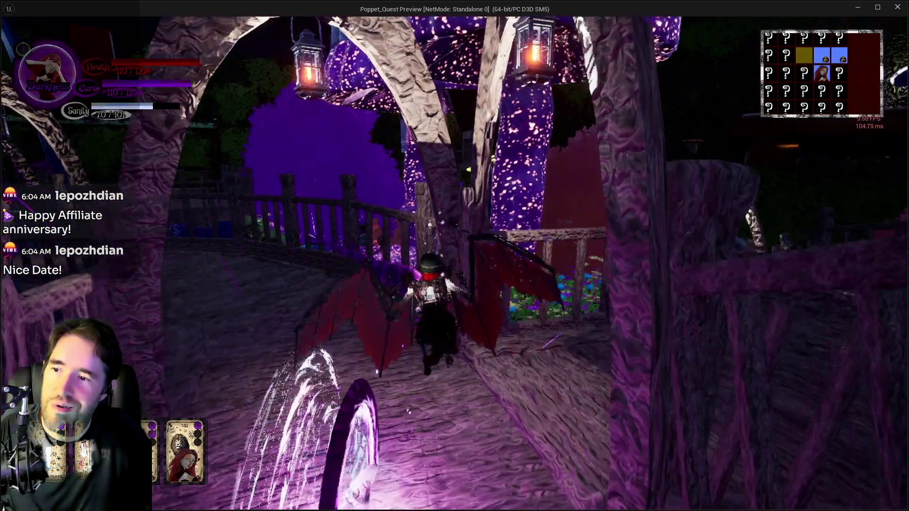
{"action": "key", "text": "alt+Tab"}
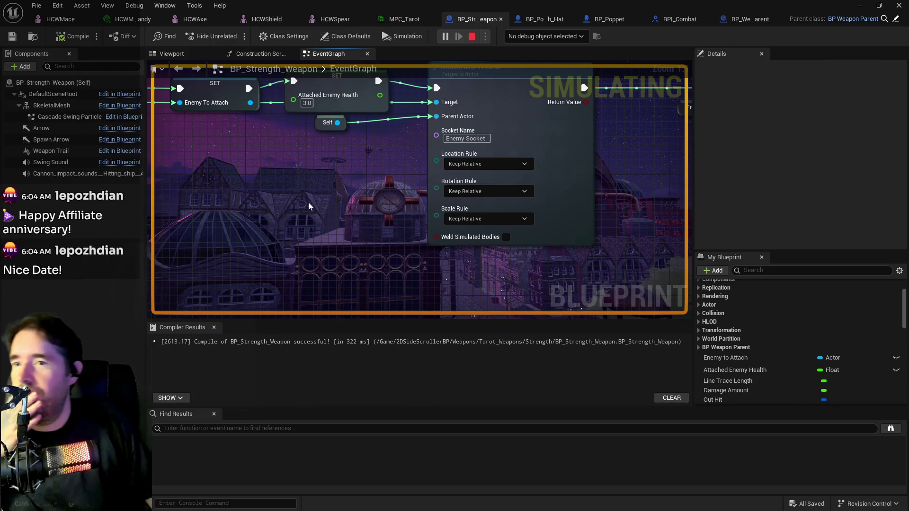
Review the Set Actor Enable Collision and Event Attach Enemy nodes, then BP_Weapon_Parent's hit-actor and gameplay-tag nodes.
{"action": "mouse_move", "coordinate": [516, 113]}
{"action": "left_mouse_down"}
{"action": "mouse_move", "coordinate": [453, 113]}
{"action": "mouse_move", "coordinate": [430, 127]}
{"action": "mouse_move", "coordinate": [499, 185]}
{"action": "mouse_move", "coordinate": [693, 209]}
{"action": "left_mouse_up"}
{"action": "scroll", "coordinate": [498, 185], "scroll_direction": "down", "scroll_amount": 2}
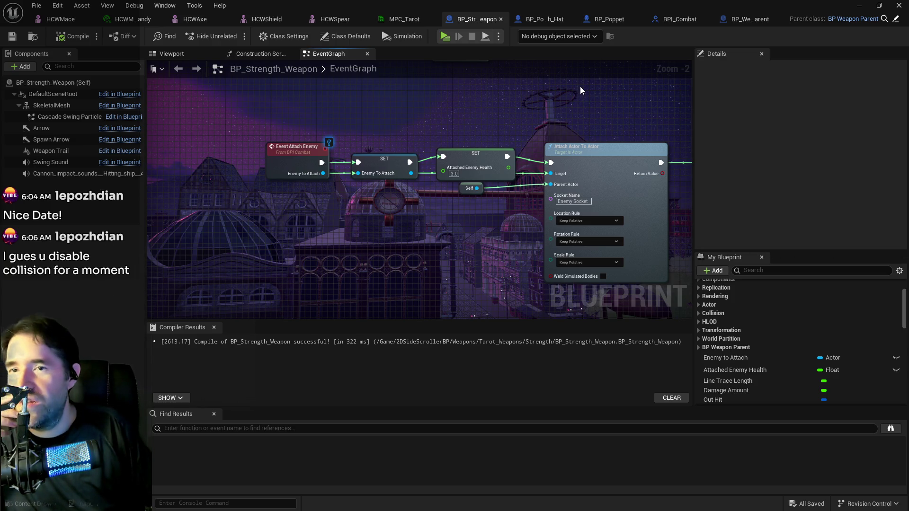
{"action": "left_click_drag", "start_coordinate": [522, 98], "coordinate": [372, 95]}
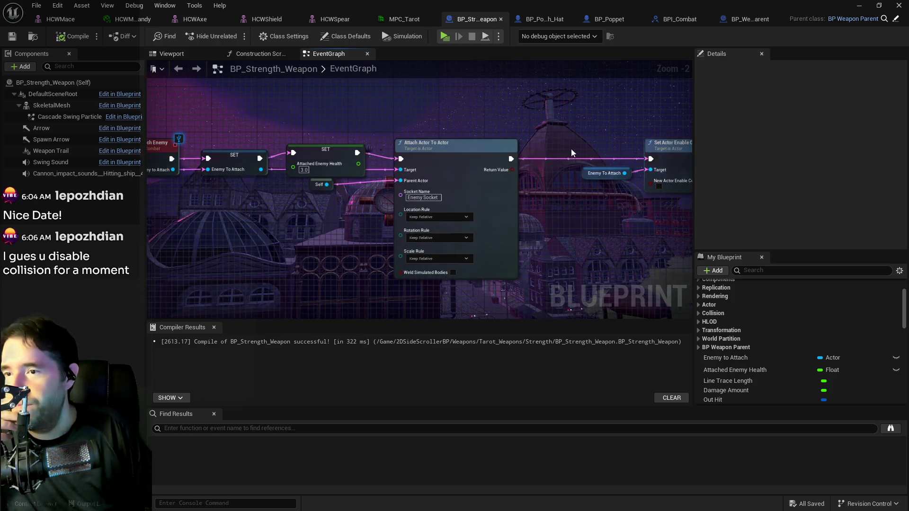
{"action": "left_click_drag", "start_coordinate": [576, 149], "coordinate": [557, 197]}
{"action": "left_click_drag", "start_coordinate": [444, 141], "coordinate": [579, 107]}
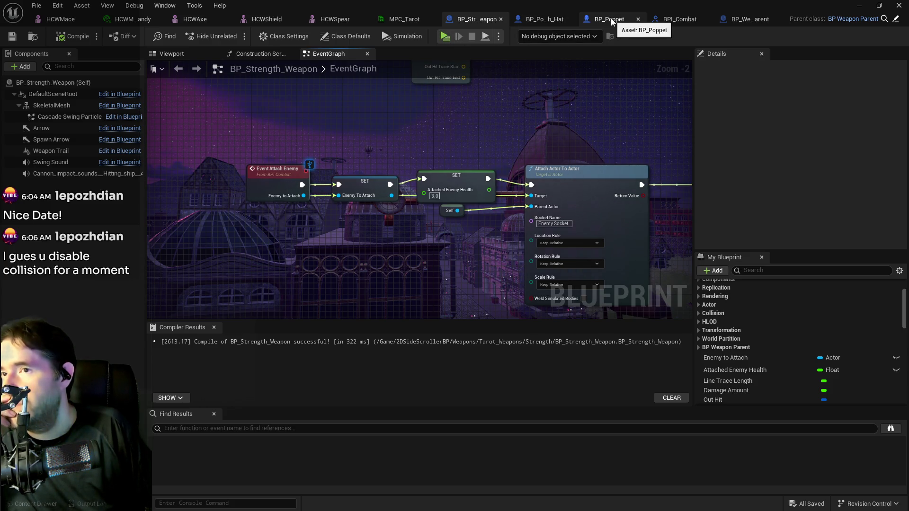
{"action": "left_click", "coordinate": [749, 18]}
{"action": "left_click_drag", "start_coordinate": [410, 200], "coordinate": [600, 158]}
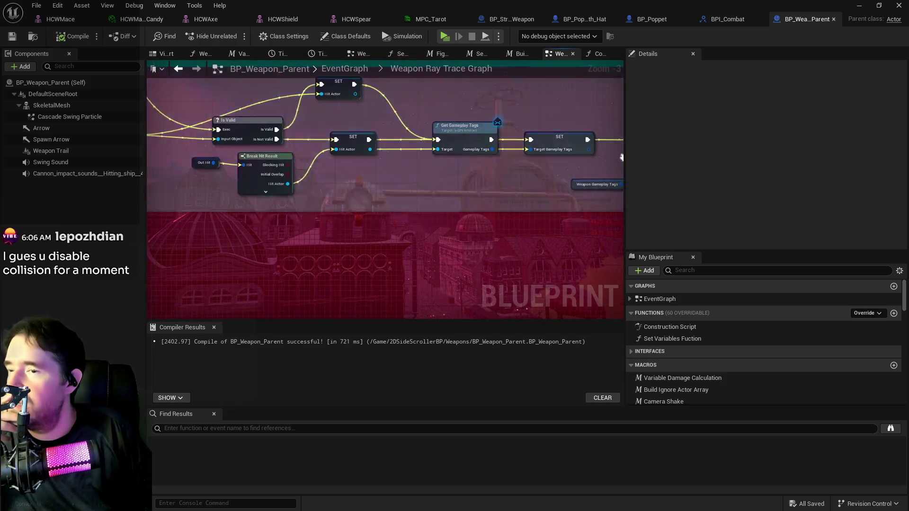